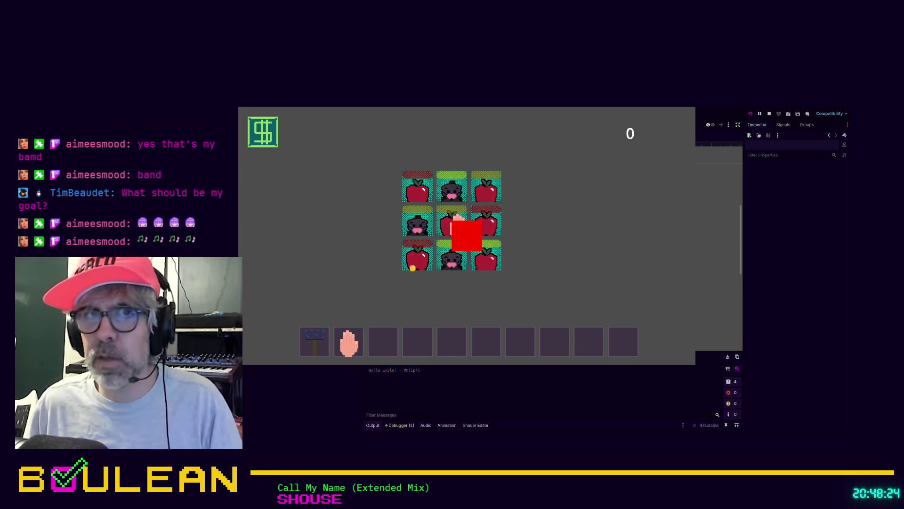
Stop the running whack-a-mole game with F8 to return to the editor
{"action": "key", "text": "F8"}
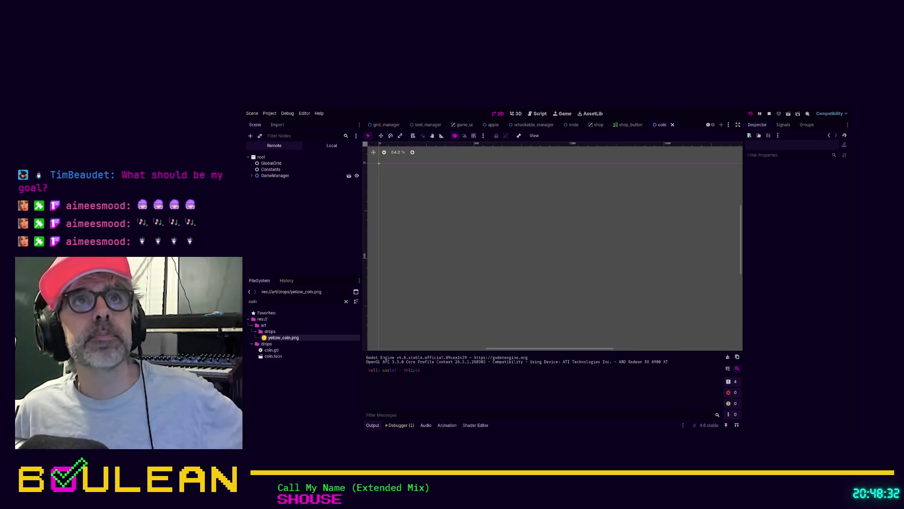
Run the project with F5 to play-test the apple and mole grid
{"action": "key", "text": "F5"}
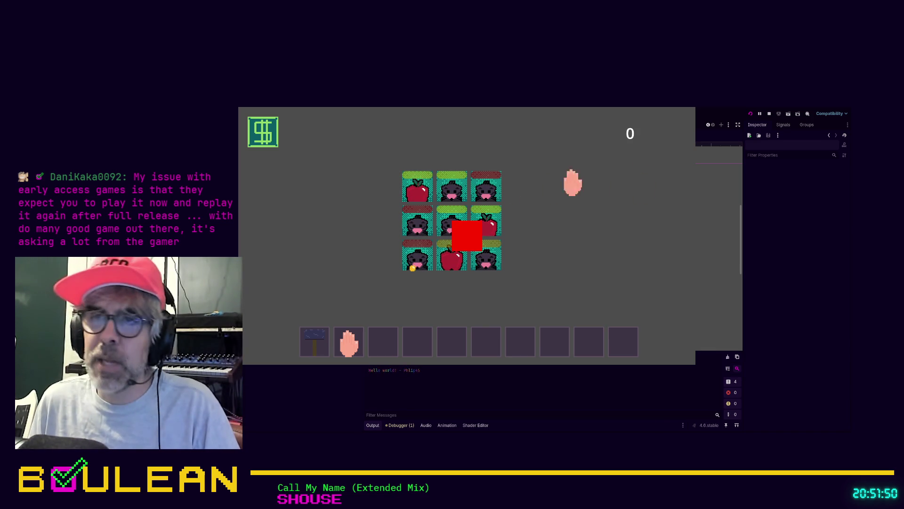
Stop the running game and relaunch it for another test
{"action": "key", "text": "F8"}
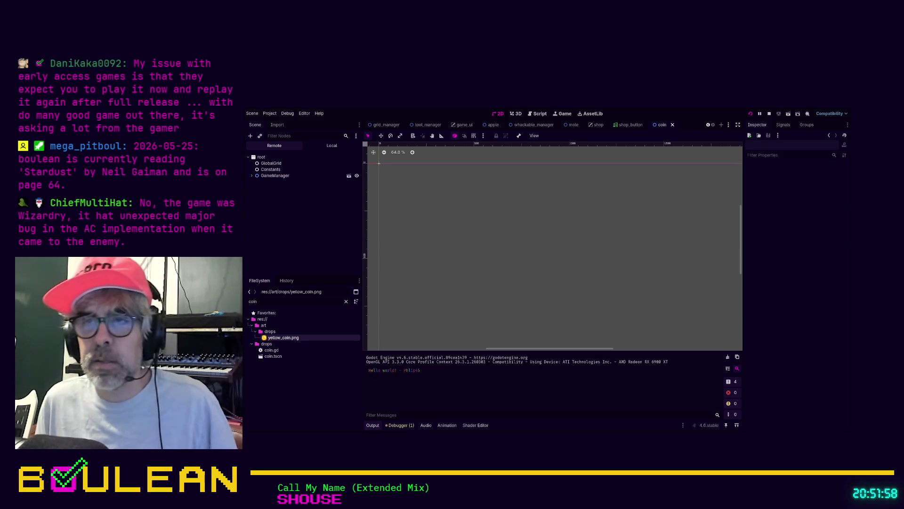
{"action": "key", "text": "F5"}
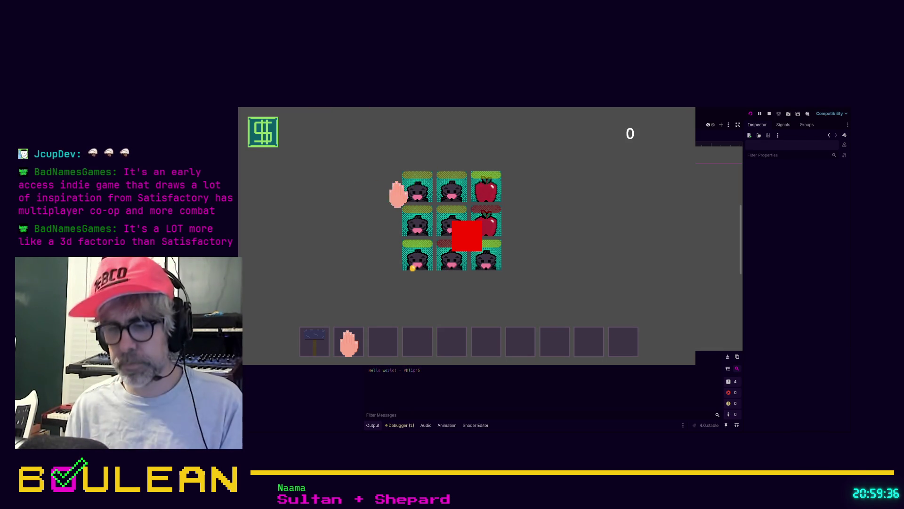
Restart the game to test the grid, coins and tool bar, then stop it
{"action": "key", "text": "F8"}
{"action": "key", "text": "F5"}
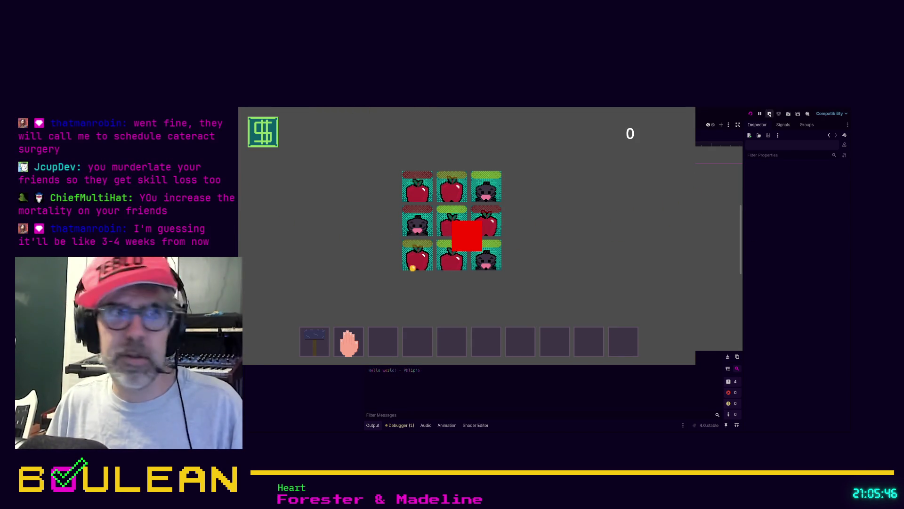
{"action": "left_click", "coordinate": [769, 114]}
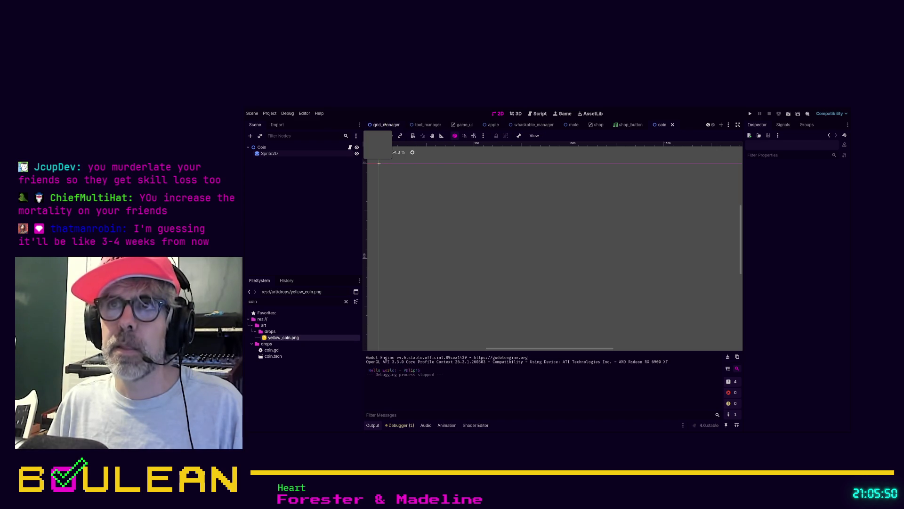
Close the shop_button scene, switch to whackable_manager, and open its whackable_manager.gd script
{"action": "left_click", "coordinate": [631, 125]}
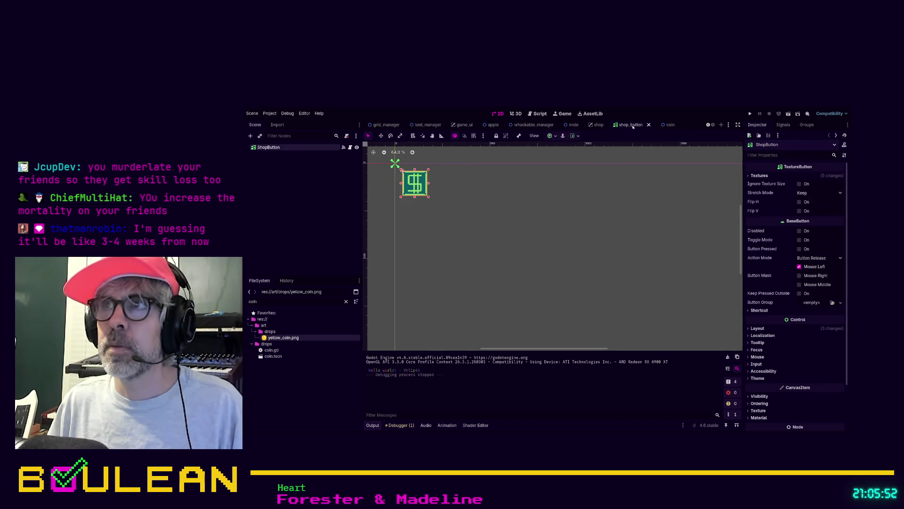
{"action": "left_click", "coordinate": [649, 125]}
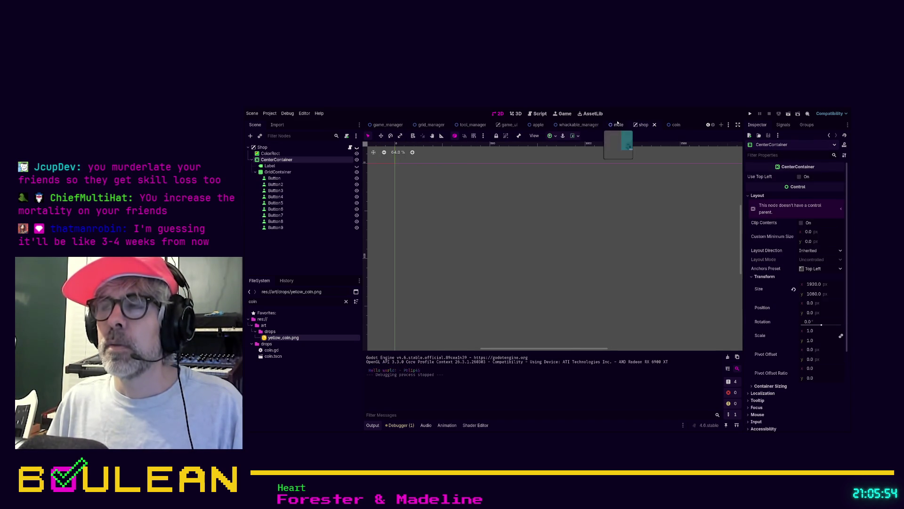
{"action": "left_click", "coordinate": [676, 125]}
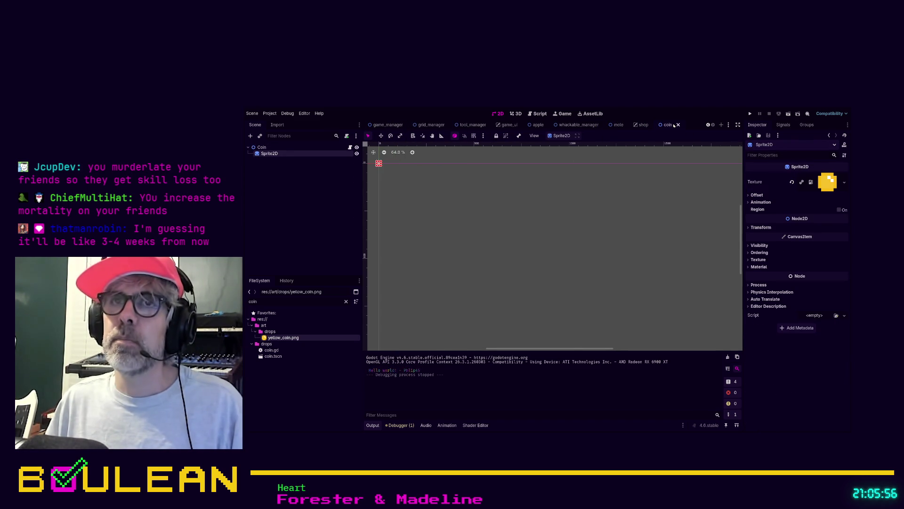
{"action": "left_click", "coordinate": [593, 126]}
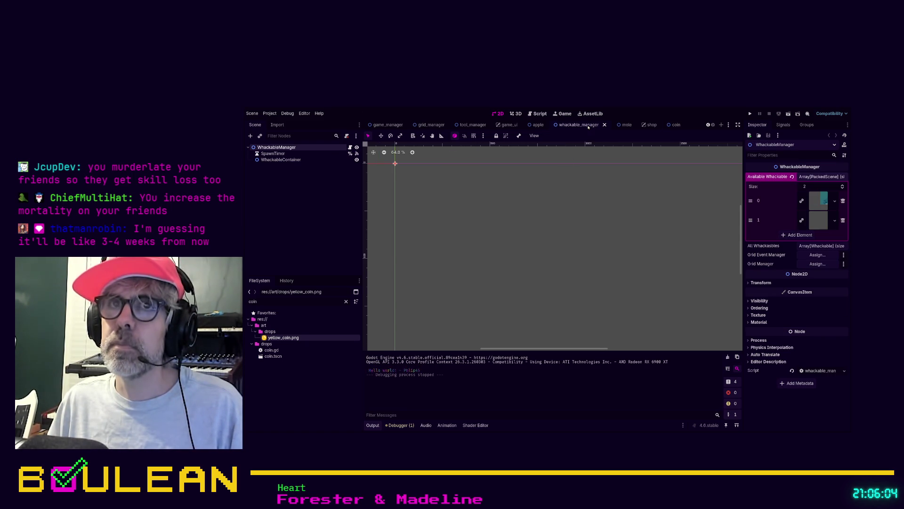
{"action": "left_click", "coordinate": [350, 147]}
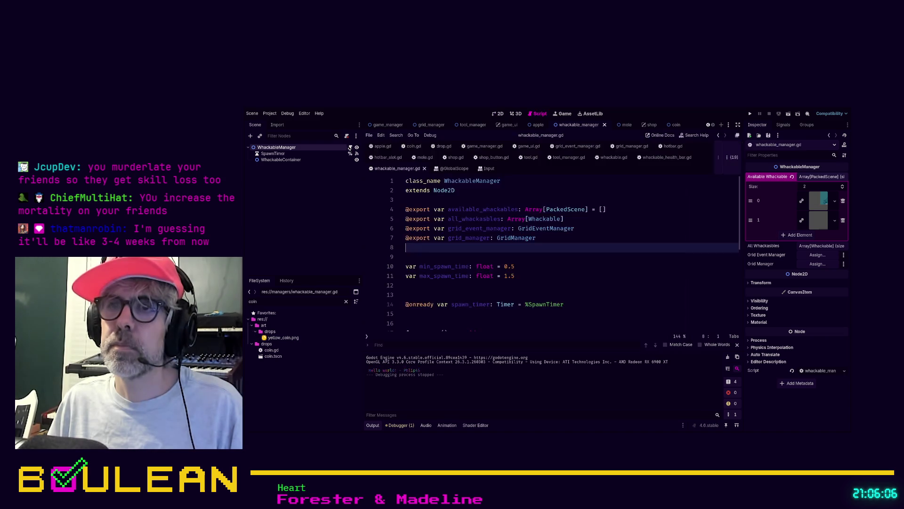
Review whackable.gd's damage code, including the amount check and health subtraction on lines 38-39
{"action": "scroll", "coordinate": [535, 221], "scroll_direction": "down", "scroll_amount": 5}
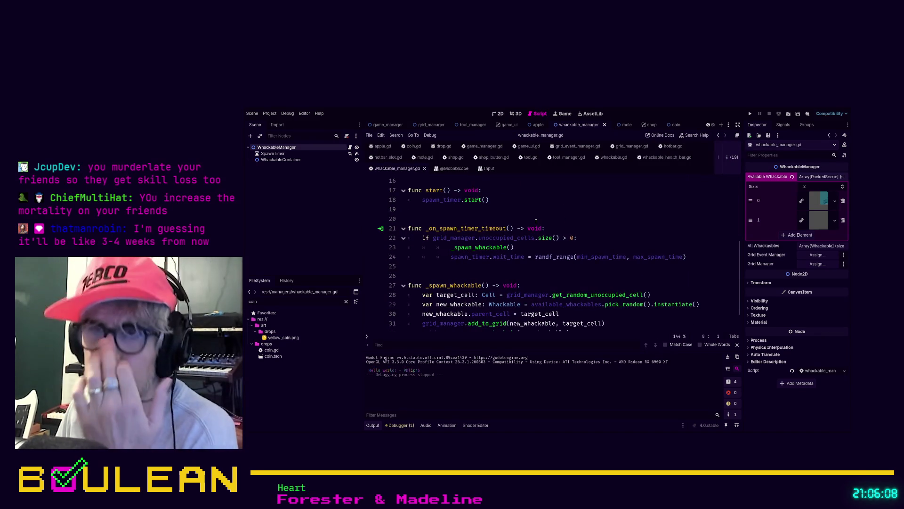
{"action": "scroll", "coordinate": [536, 221], "scroll_direction": "down", "scroll_amount": 1}
{"action": "scroll", "coordinate": [535, 221], "scroll_direction": "up", "scroll_amount": 1}
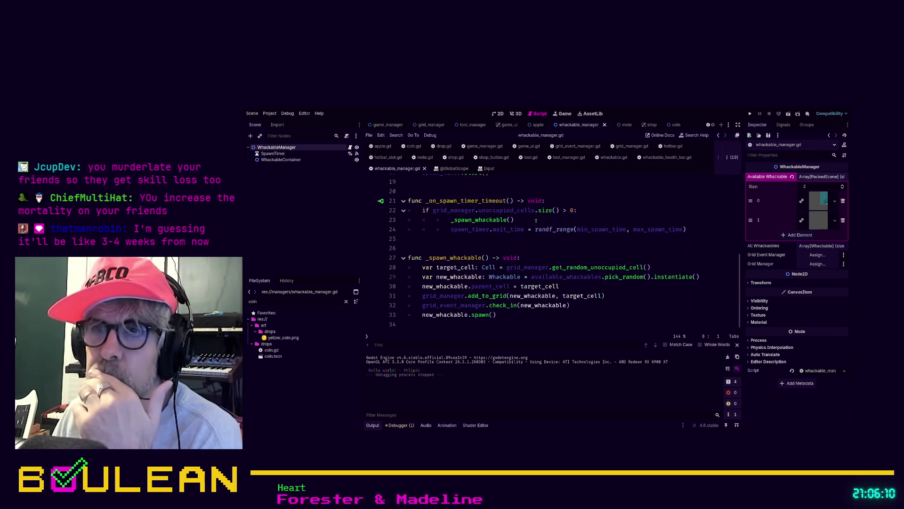
{"action": "scroll", "coordinate": [536, 221], "scroll_direction": "up", "scroll_amount": 4}
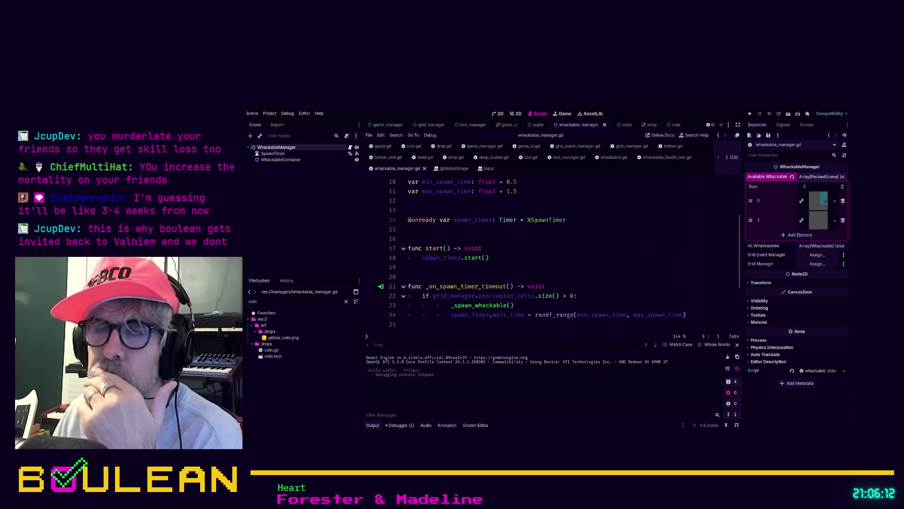
{"action": "scroll", "coordinate": [536, 221], "scroll_direction": "up", "scroll_amount": 1}
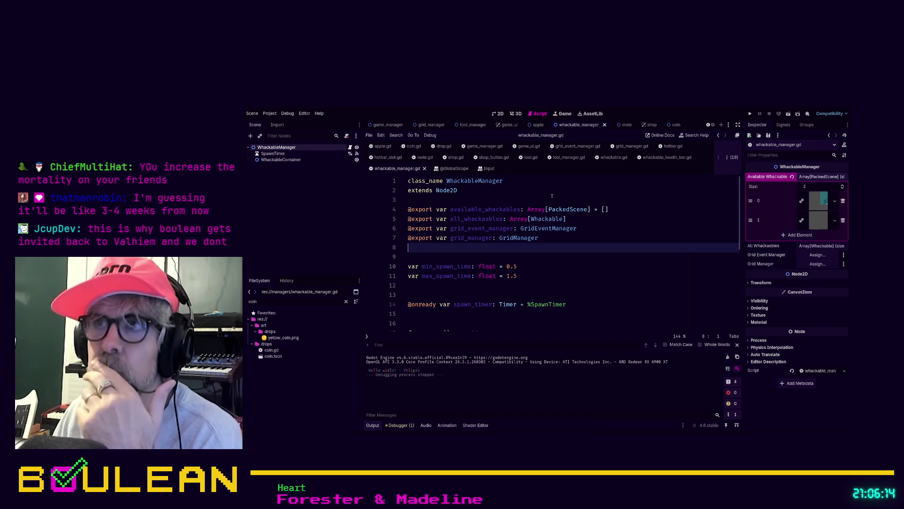
{"action": "key", "text": "alt+Left"}
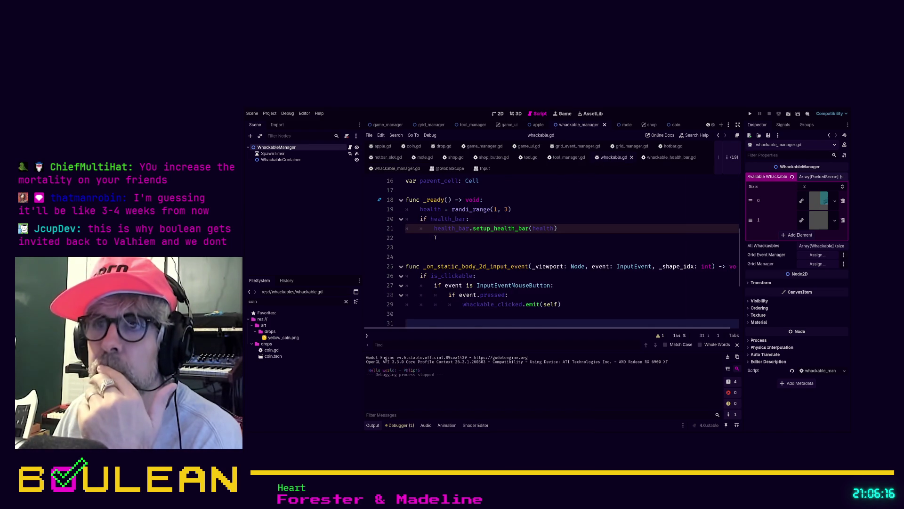
{"action": "scroll", "coordinate": [435, 238], "scroll_direction": "up", "scroll_amount": 5}
{"action": "scroll", "coordinate": [489, 240], "scroll_direction": "down", "scroll_amount": 9}
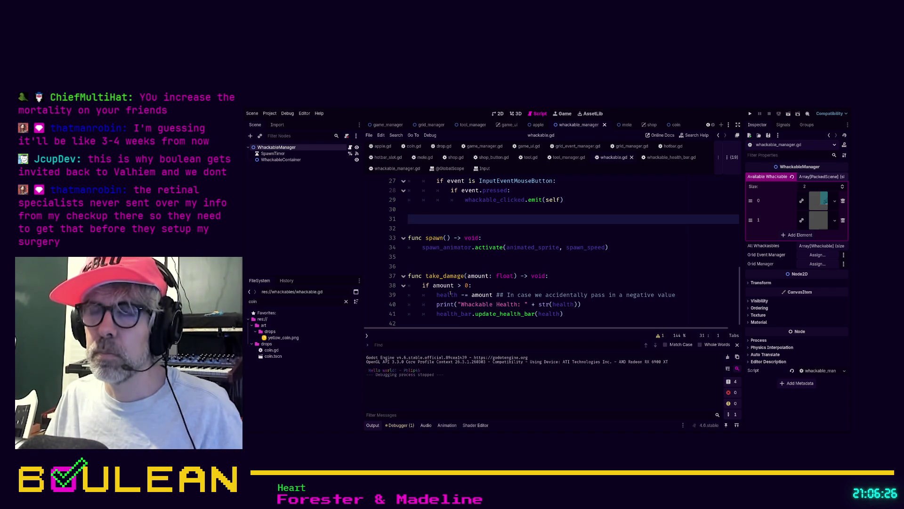
{"action": "left_click", "coordinate": [493, 294]}
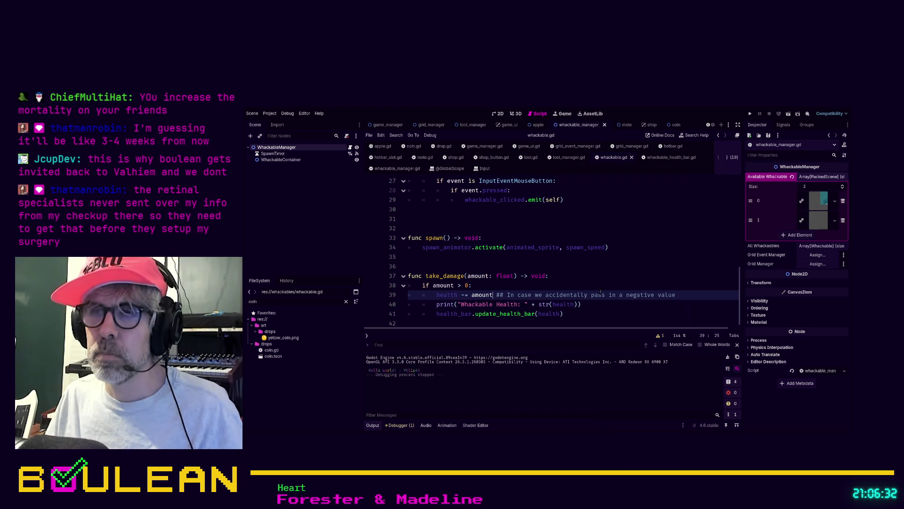
{"action": "left_click", "coordinate": [598, 307]}
{"action": "scroll", "coordinate": [588, 308], "scroll_direction": "up", "scroll_amount": 1}
{"action": "scroll", "coordinate": [572, 313], "scroll_direction": "down", "scroll_amount": 1}
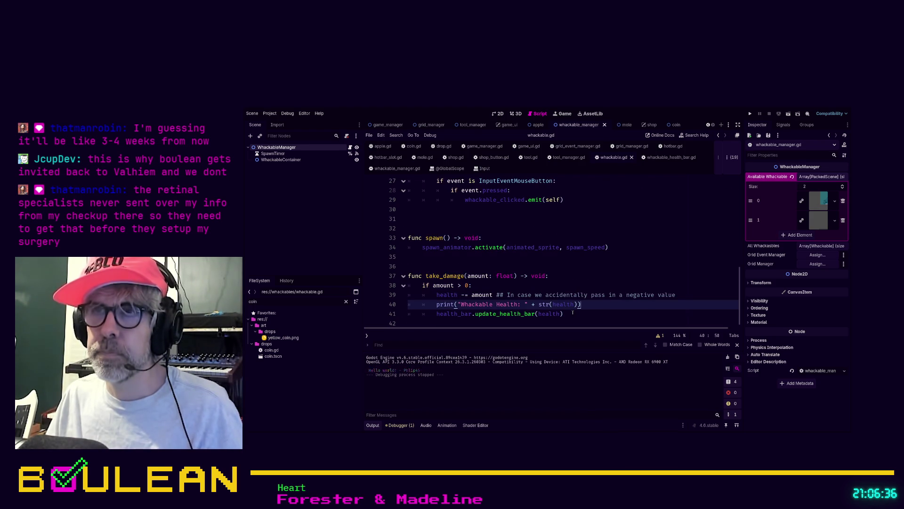
{"action": "left_click", "coordinate": [583, 286]}
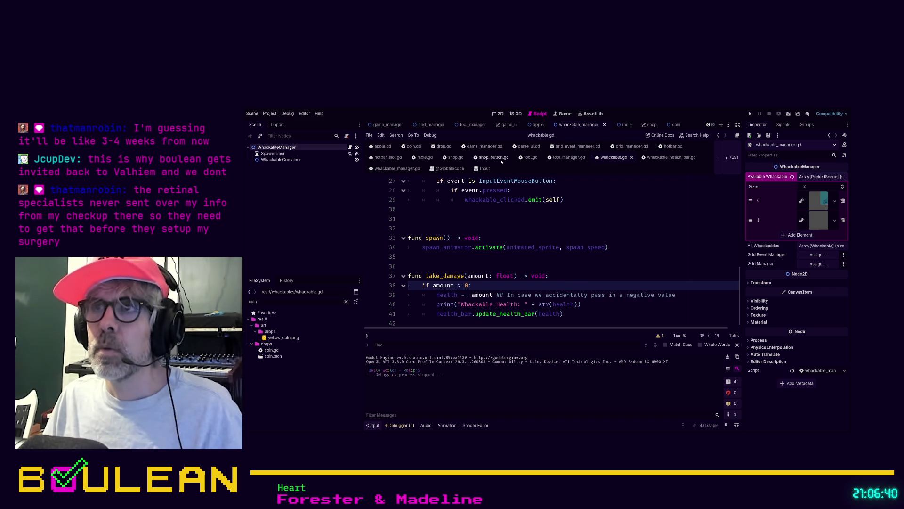
{"action": "left_click", "coordinate": [650, 159]}
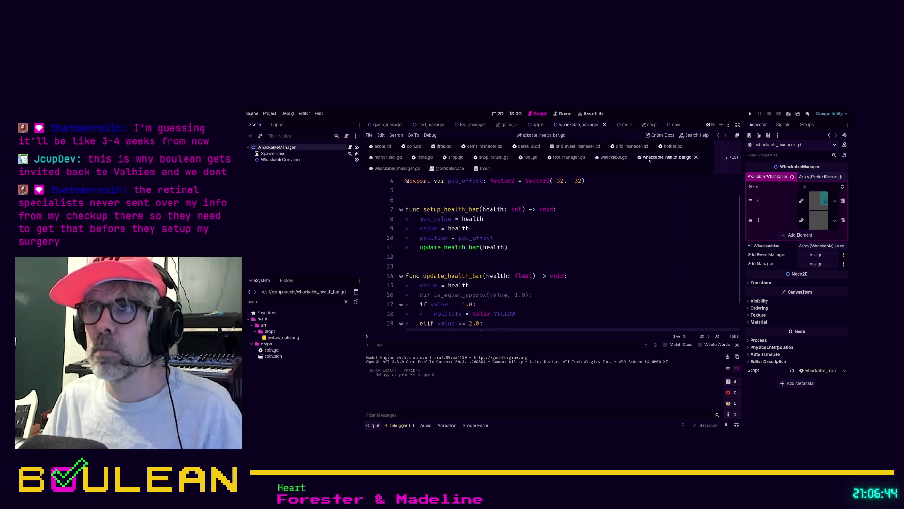
{"action": "scroll", "coordinate": [387, 178], "scroll_direction": "down", "scroll_amount": 2}
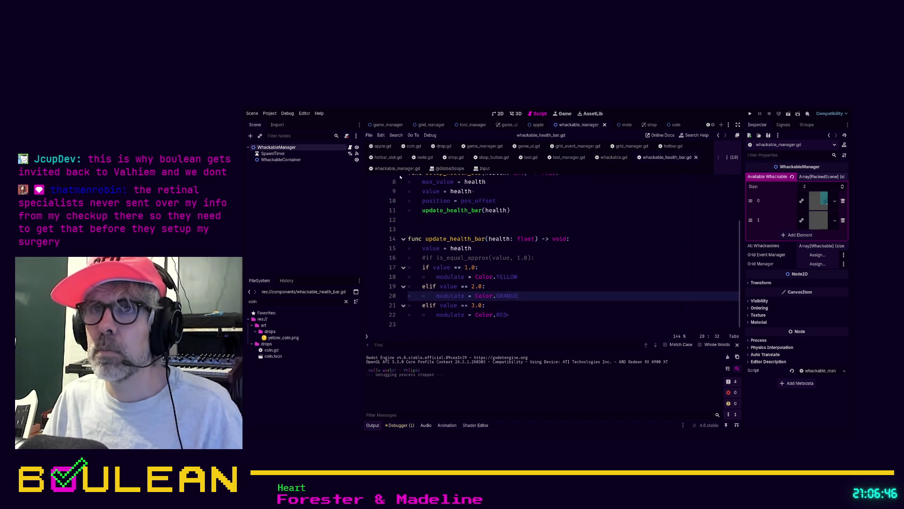
{"action": "key", "text": "ctrl+w"}
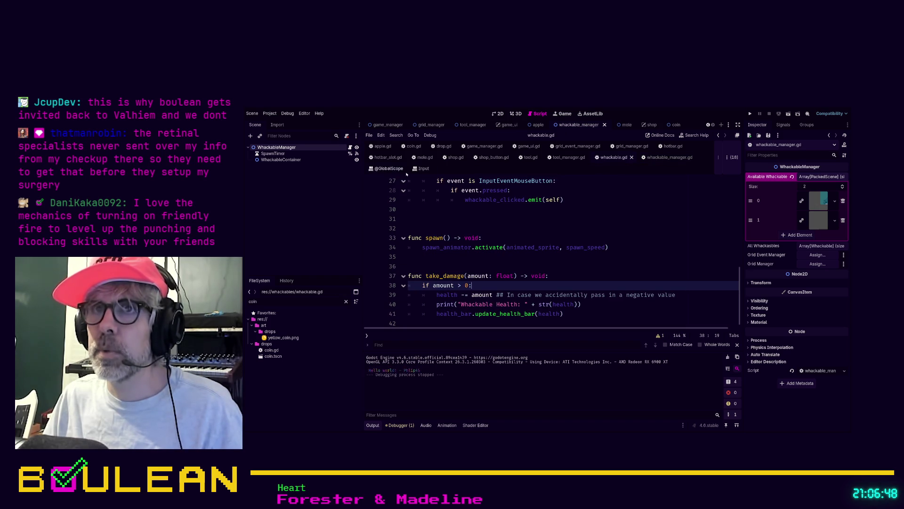
{"action": "left_click", "coordinate": [393, 169]}
{"action": "left_click", "coordinate": [408, 169]}
{"action": "left_click", "coordinate": [381, 168]}
{"action": "left_click", "coordinate": [389, 168]}
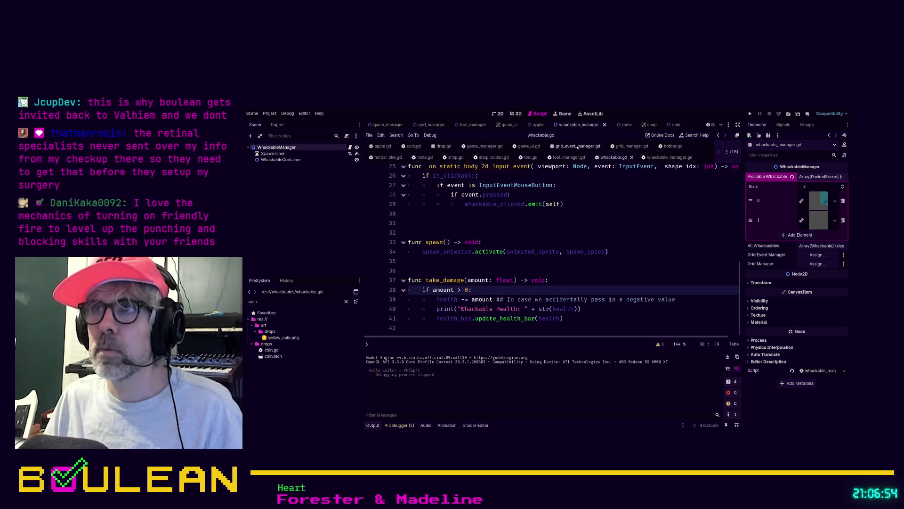
Browse whackable_manager.gd and whackable.gd, then bring up shop_button.gd
{"action": "left_click", "coordinate": [657, 161]}
{"action": "scroll", "coordinate": [578, 238], "scroll_direction": "down", "scroll_amount": 5}
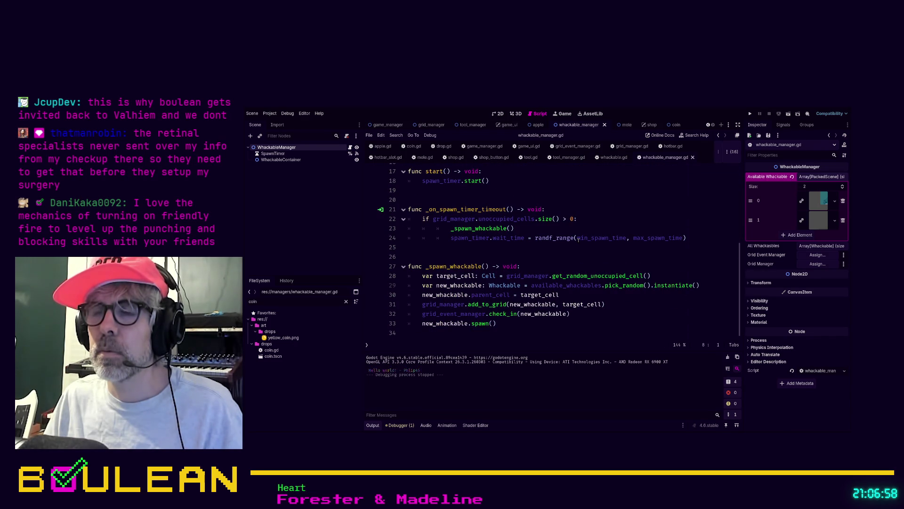
{"action": "scroll", "coordinate": [578, 238], "scroll_direction": "up", "scroll_amount": 5}
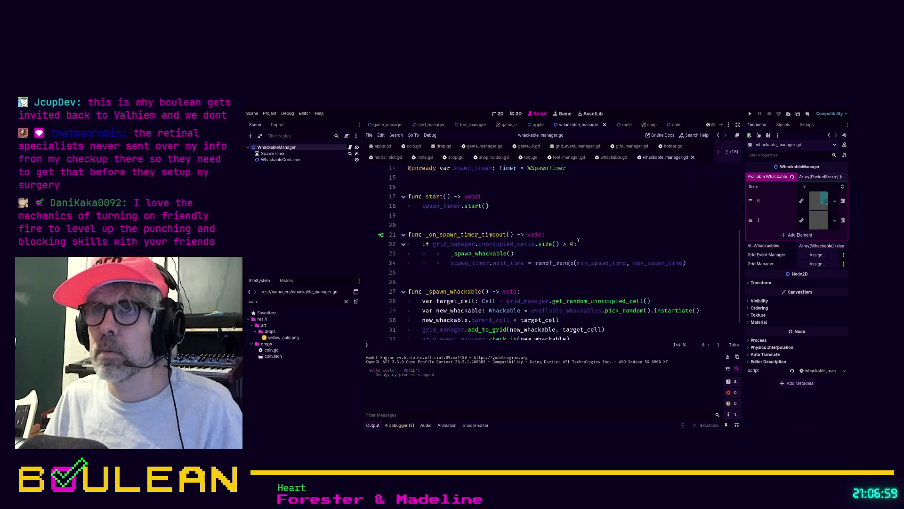
{"action": "left_click", "coordinate": [613, 157]}
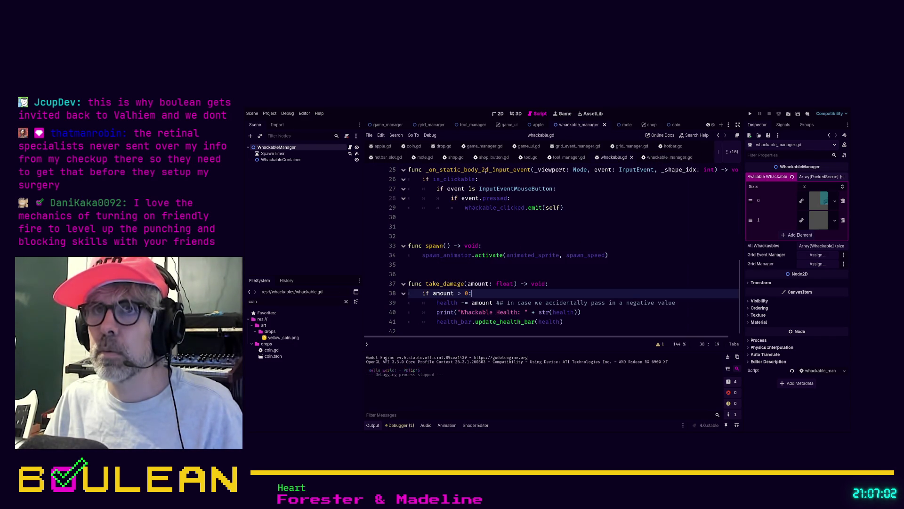
{"action": "scroll", "coordinate": [510, 249], "scroll_direction": "up", "scroll_amount": 3}
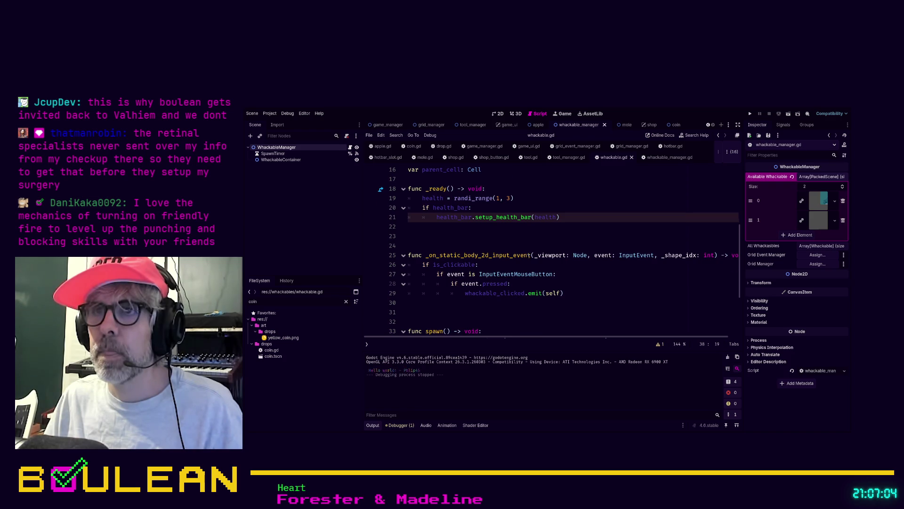
{"action": "scroll", "coordinate": [530, 255], "scroll_direction": "up", "scroll_amount": 5}
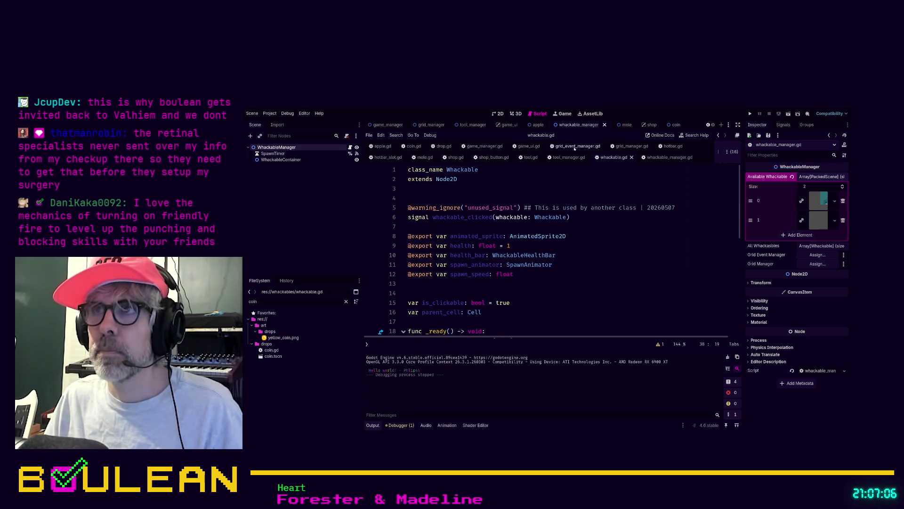
{"action": "left_click", "coordinate": [652, 158]}
{"action": "scroll", "coordinate": [550, 240], "scroll_direction": "down", "scroll_amount": 4}
{"action": "scroll", "coordinate": [550, 239], "scroll_direction": "down", "scroll_amount": 2}
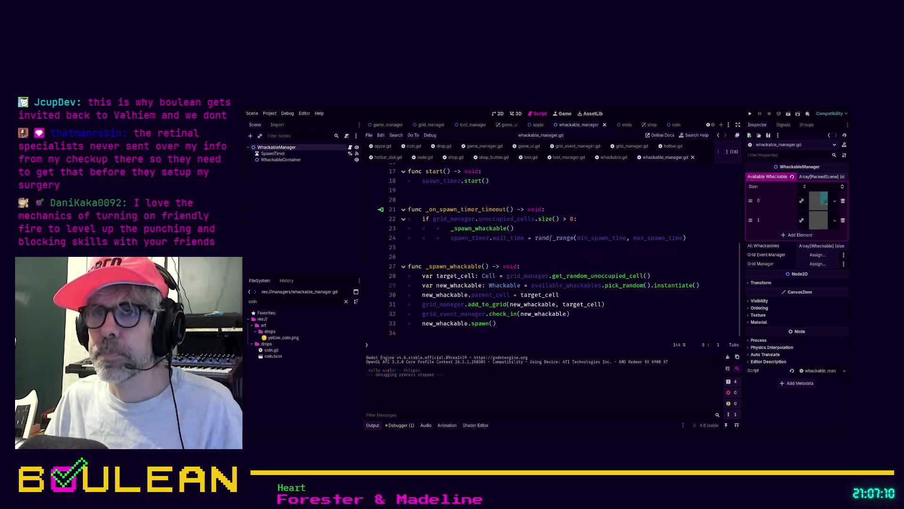
{"action": "scroll", "coordinate": [530, 269], "scroll_direction": "up", "scroll_amount": 5}
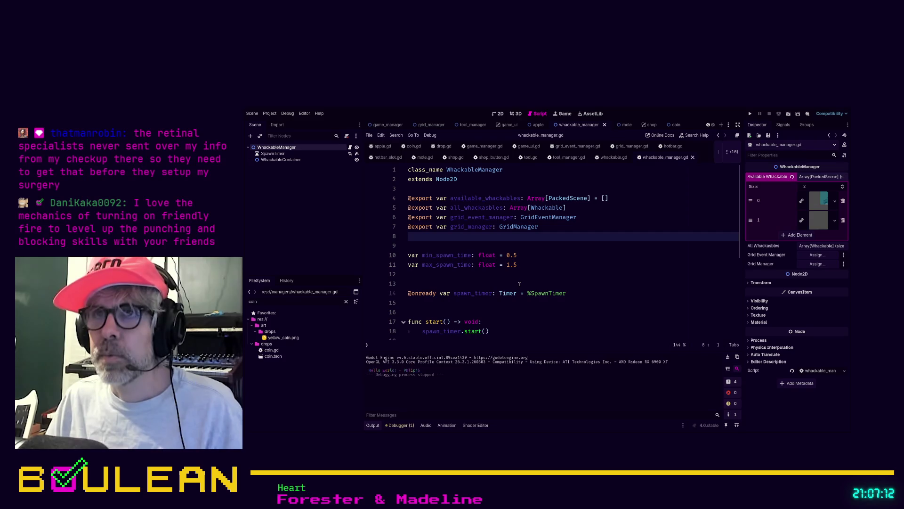
{"action": "scroll", "coordinate": [520, 284], "scroll_direction": "down", "scroll_amount": 5}
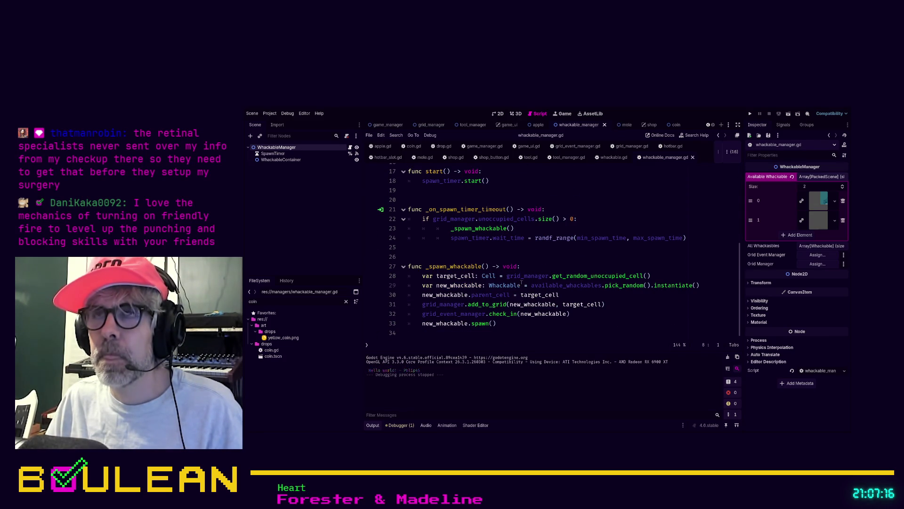
{"action": "left_click", "coordinate": [507, 159]}
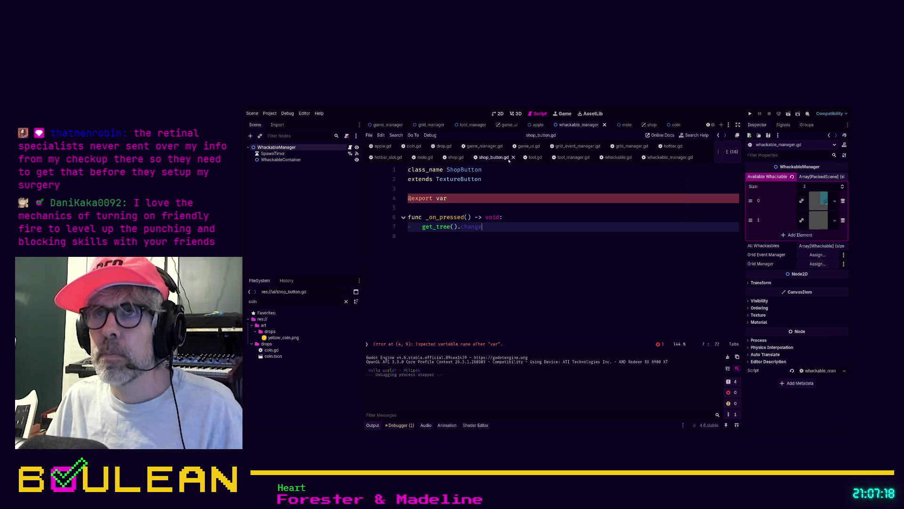
Close the shop_button.gd and tool.gd script tabs and switch to game_manager.gd
{"action": "left_click", "coordinate": [513, 158]}
{"action": "left_click", "coordinate": [485, 157]}
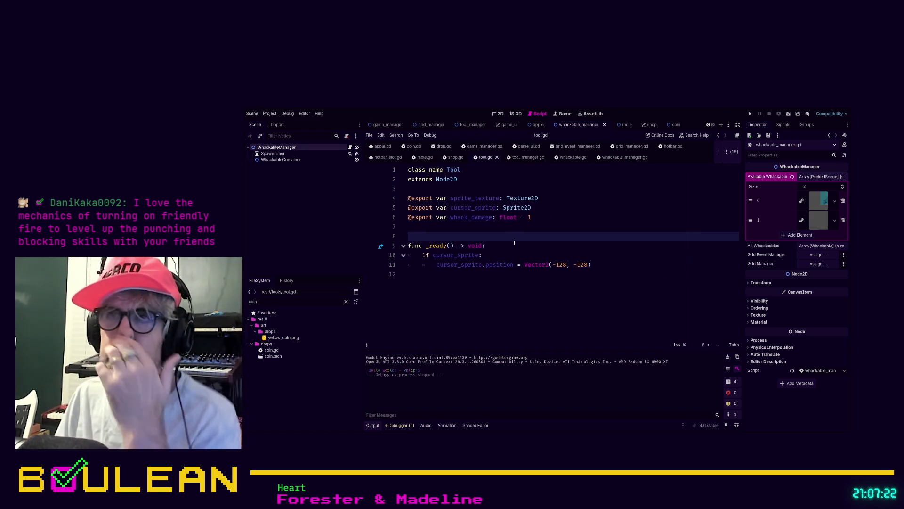
{"action": "left_click", "coordinate": [498, 157]}
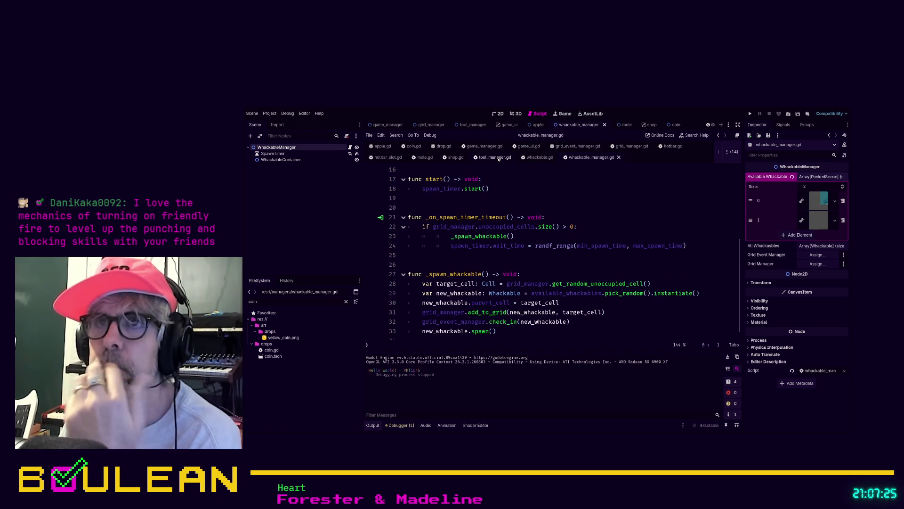
{"action": "left_click", "coordinate": [476, 147]}
Review game_manager.gd's _ready code, then search the whole project for whackable_whacked
{"action": "scroll", "coordinate": [515, 250], "scroll_direction": "down", "scroll_amount": 5}
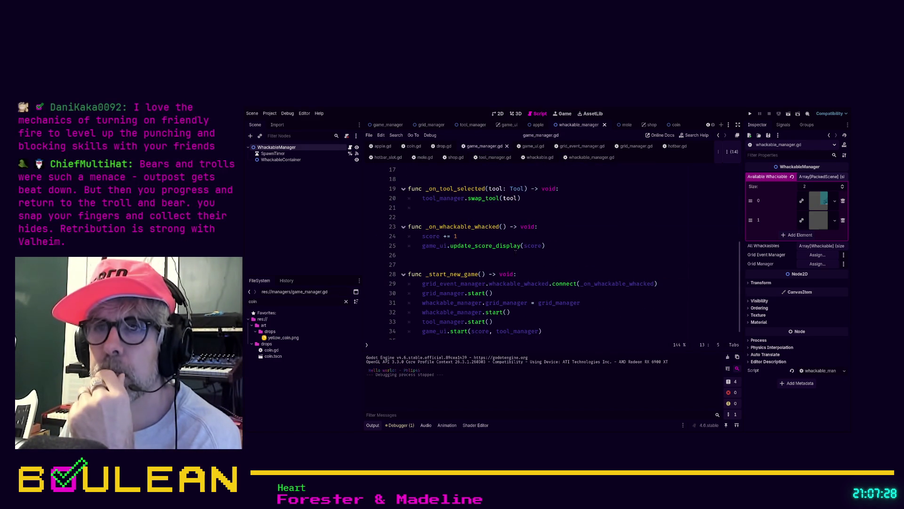
{"action": "scroll", "coordinate": [586, 266], "scroll_direction": "up", "scroll_amount": 1}
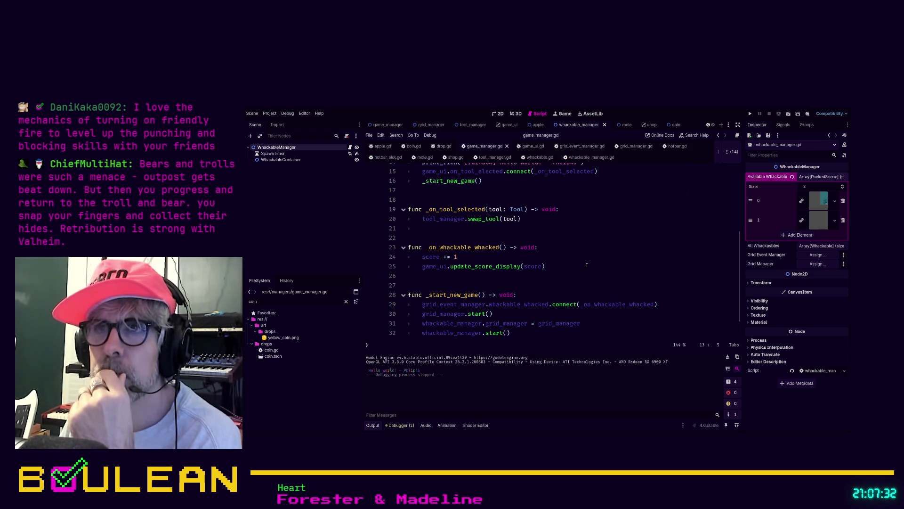
{"action": "scroll", "coordinate": [586, 265], "scroll_direction": "up", "scroll_amount": 1}
{"action": "scroll", "coordinate": [587, 265], "scroll_direction": "up", "scroll_amount": 4}
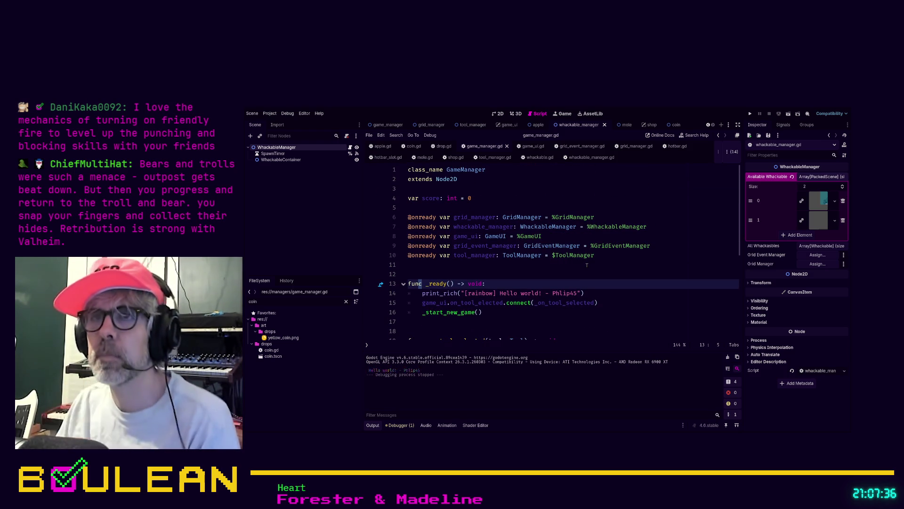
{"action": "scroll", "coordinate": [587, 265], "scroll_direction": "down", "scroll_amount": 1}
{"action": "left_click", "coordinate": [612, 294]}
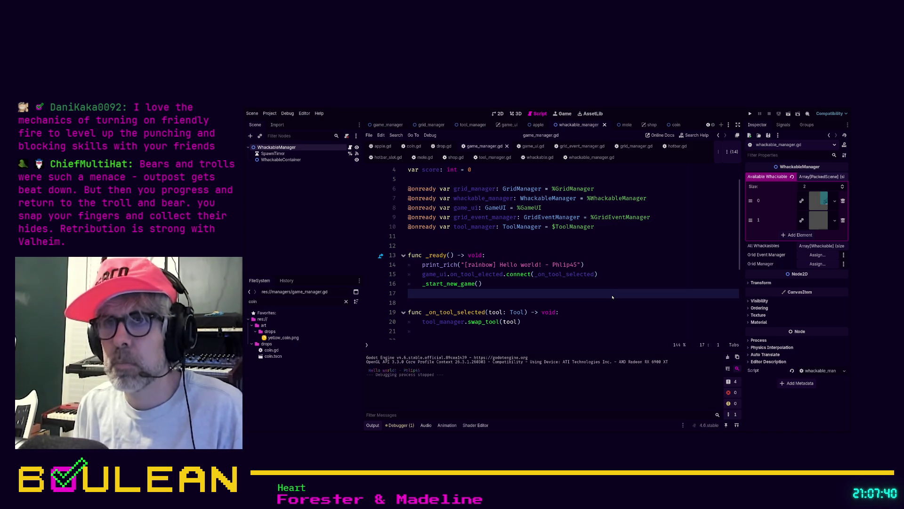
{"action": "key", "text": "ctrl+shift+f"}
{"action": "key", "text": "Return"}
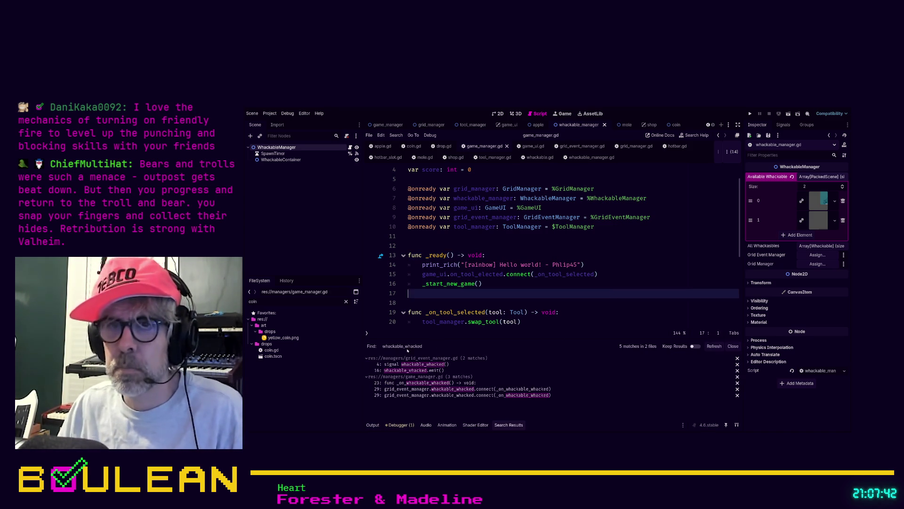
Jump to the whackable_whacked declaration in grid_event_manager.gd and inspect _whack's emit line
{"action": "left_click", "coordinate": [397, 364]}
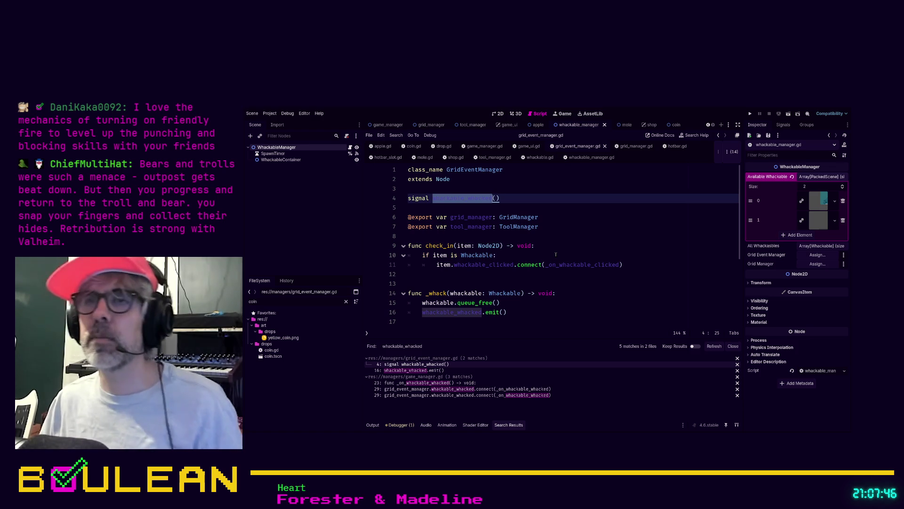
{"action": "scroll", "coordinate": [563, 282], "scroll_direction": "down", "scroll_amount": 3}
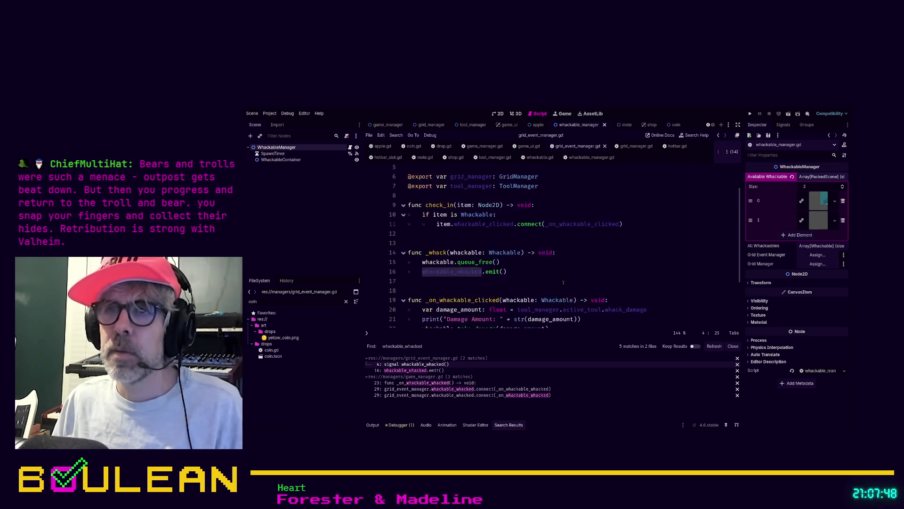
{"action": "left_click", "coordinate": [537, 231]}
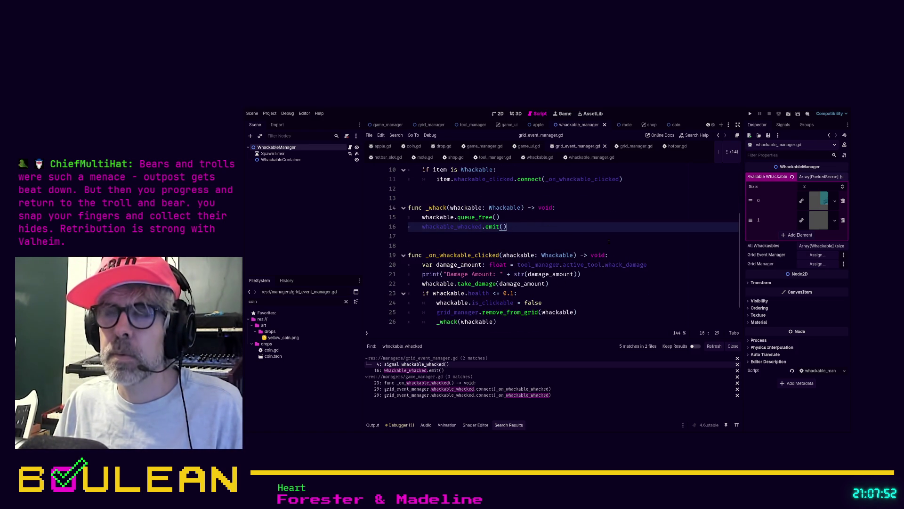
{"action": "scroll", "coordinate": [609, 241], "scroll_direction": "up", "scroll_amount": 2}
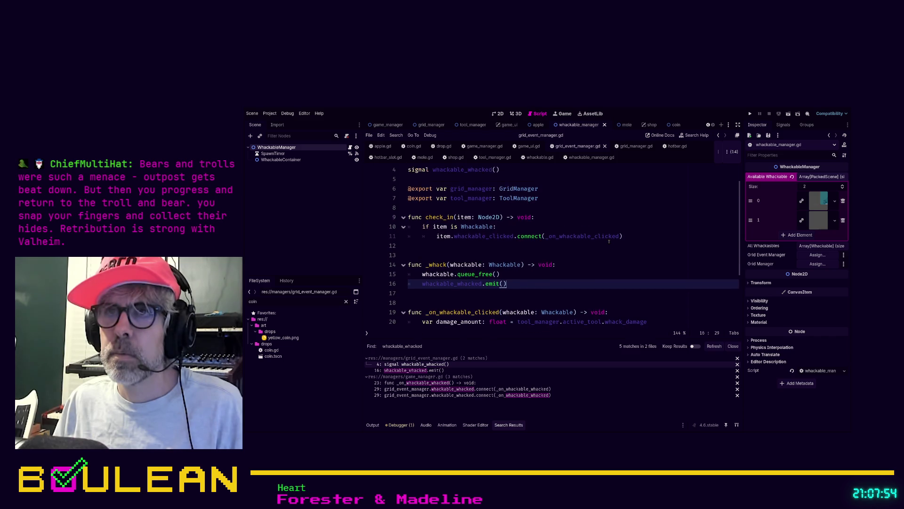
{"action": "scroll", "coordinate": [609, 241], "scroll_direction": "down", "scroll_amount": 3}
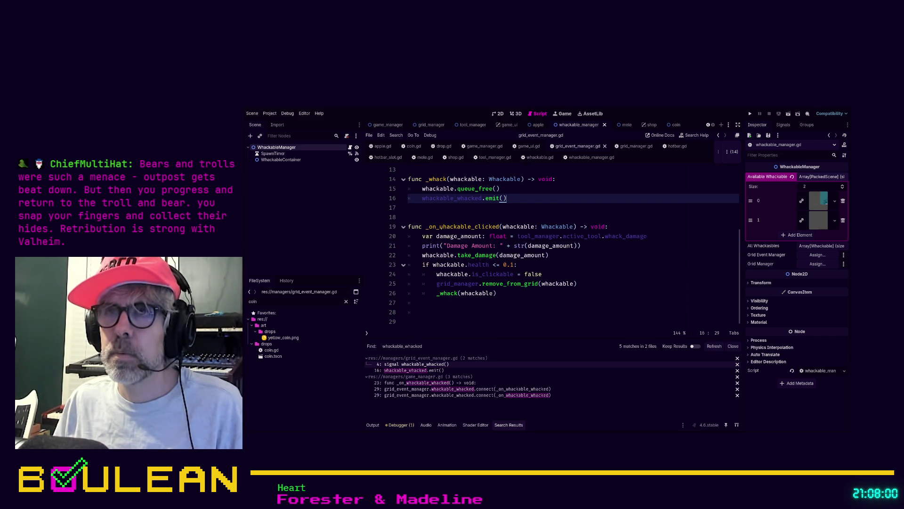
{"action": "left_click", "coordinate": [437, 206]}
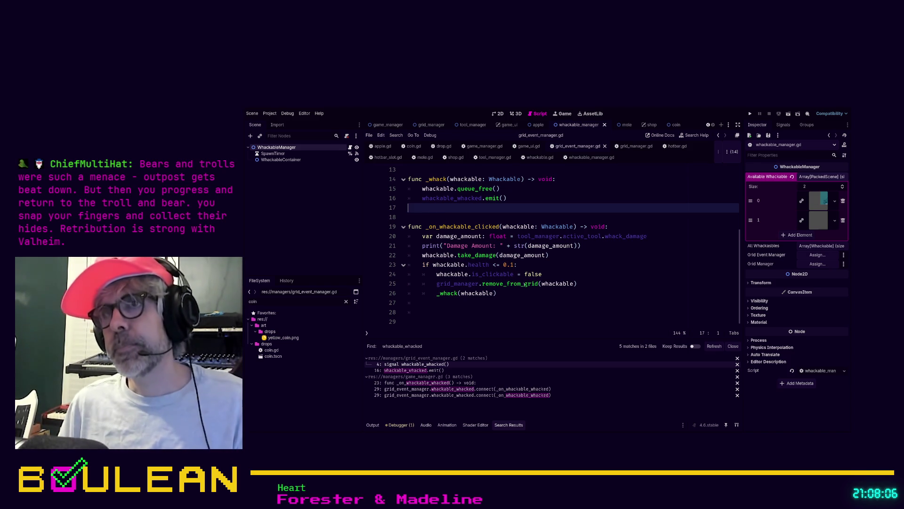
{"action": "scroll", "coordinate": [513, 275], "scroll_direction": "up", "scroll_amount": 1}
{"action": "scroll", "coordinate": [512, 275], "scroll_direction": "up", "scroll_amount": 1}
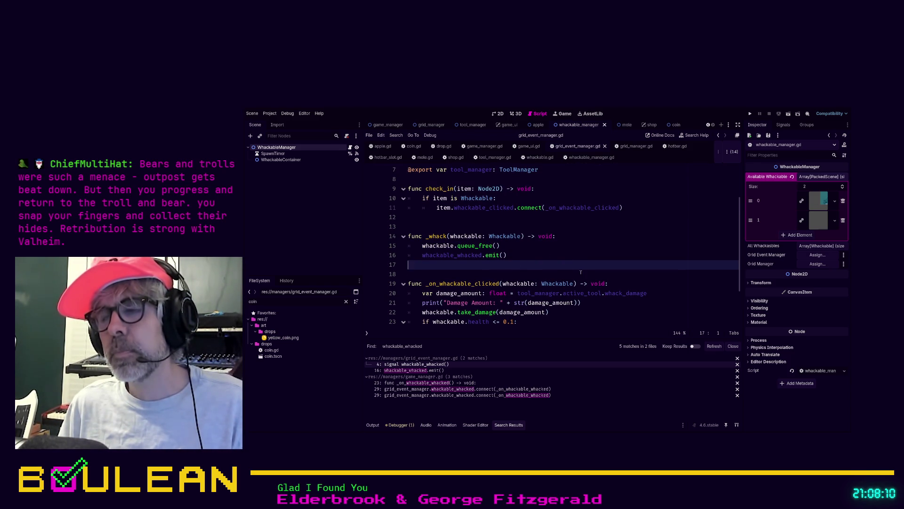
Declare func _drop_coins() -> void: above _whack, then revisit the whackable_whacked emit line
{"action": "key", "text": "Up"}
{"action": "key", "text": "Up"}
{"action": "key", "text": "Up"}
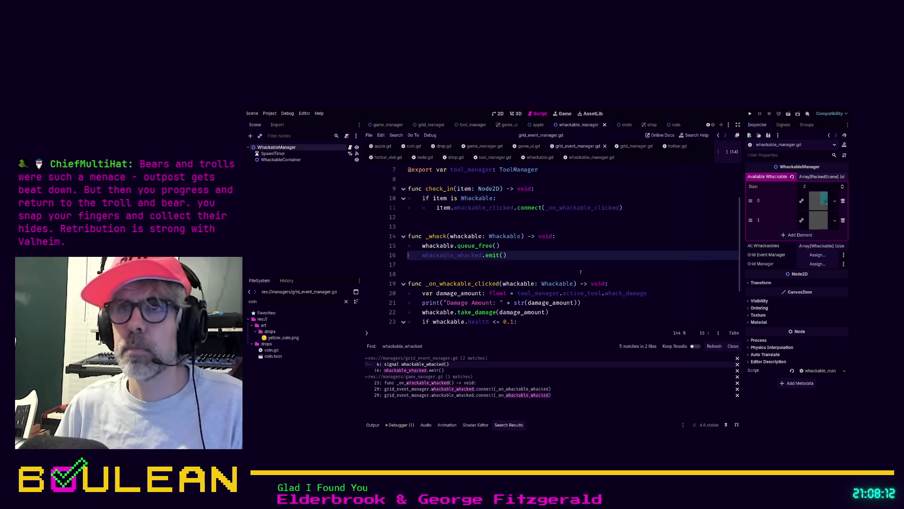
{"action": "key", "text": "Return"}
{"action": "key", "text": "Return"}
{"action": "key", "text": "Up"}
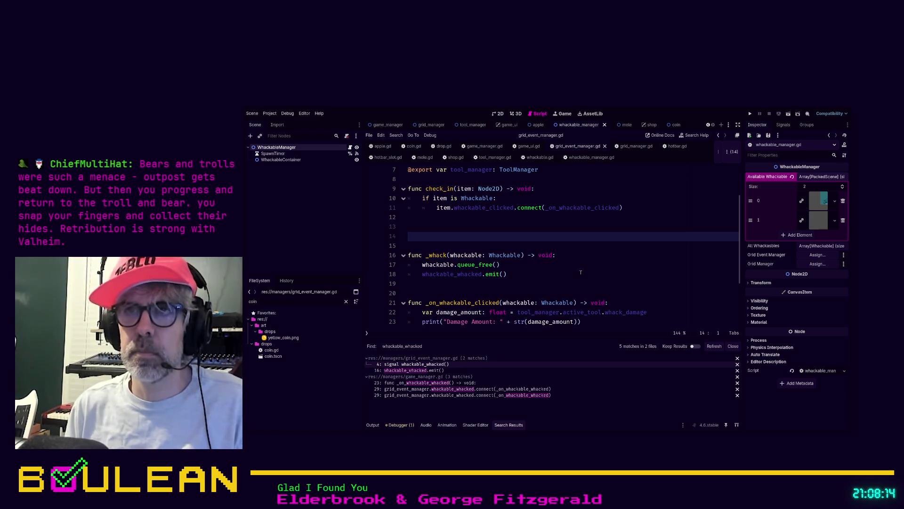
{"action": "key", "text": "Return"}
{"action": "key", "text": "Up"}
{"action": "type", "text": "f"}
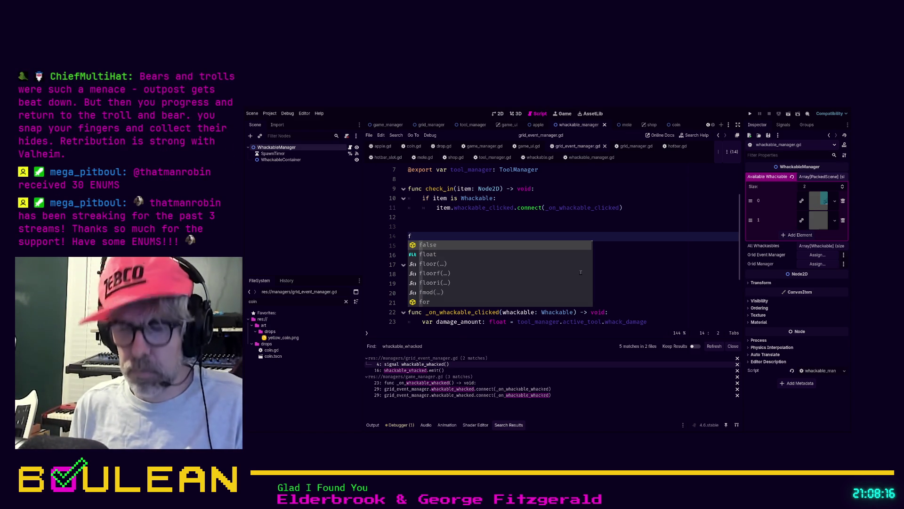
{"action": "type", "text": "unc _drop_"}
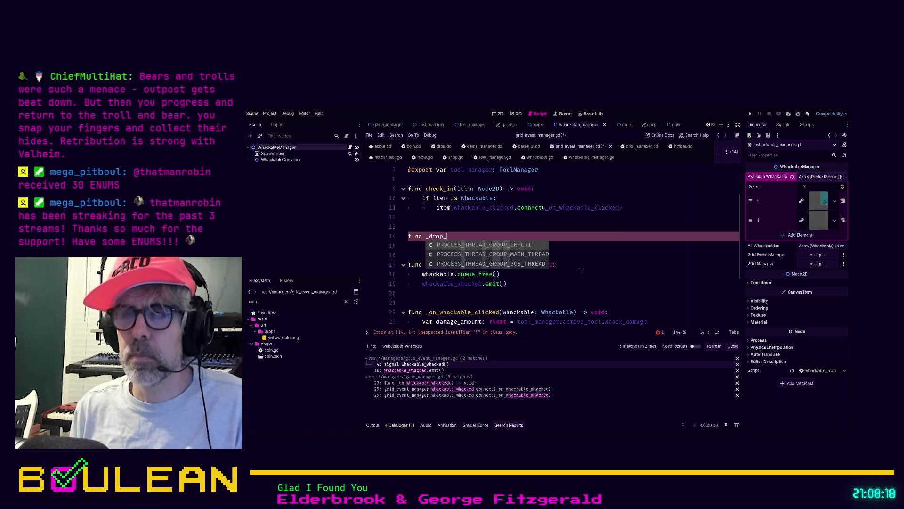
{"action": "type", "text": "coins() -> void"}
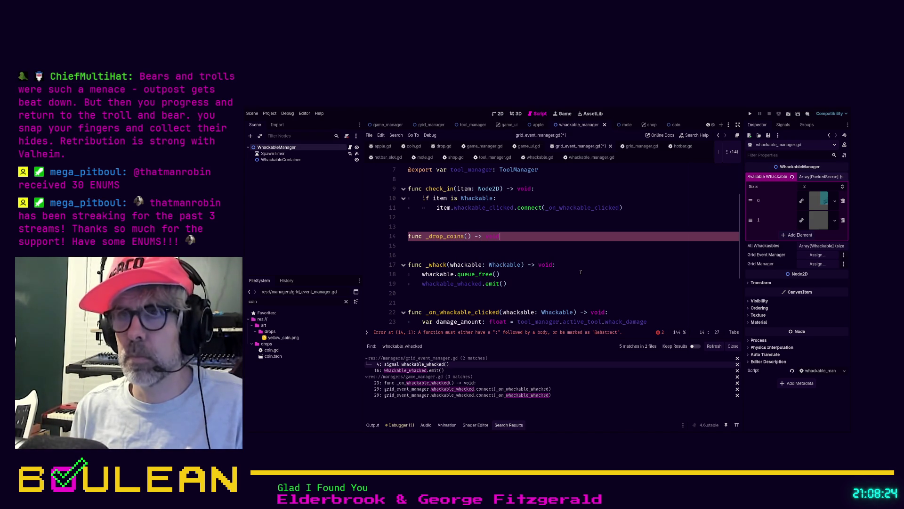
{"action": "type", "text": ":"}
{"action": "key", "text": "Return"}
{"action": "left_click", "coordinate": [518, 294]}
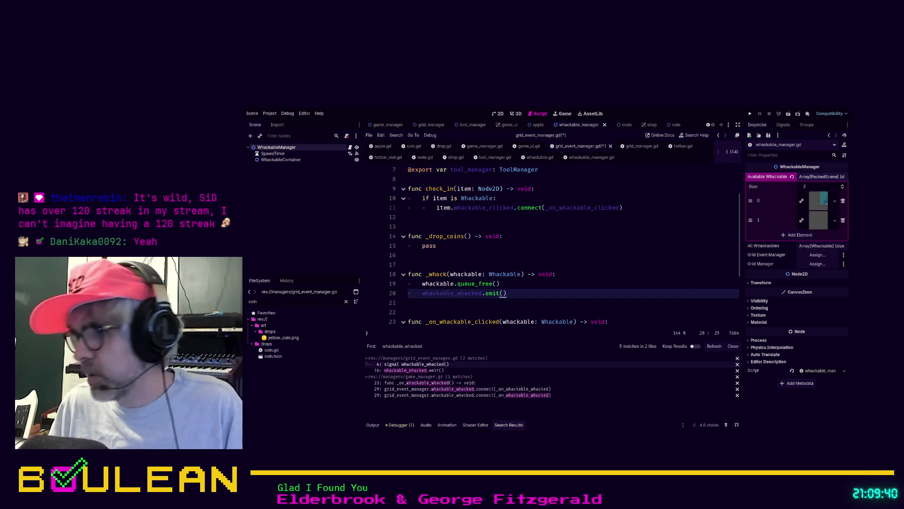
{"action": "left_click", "coordinate": [409, 370]}
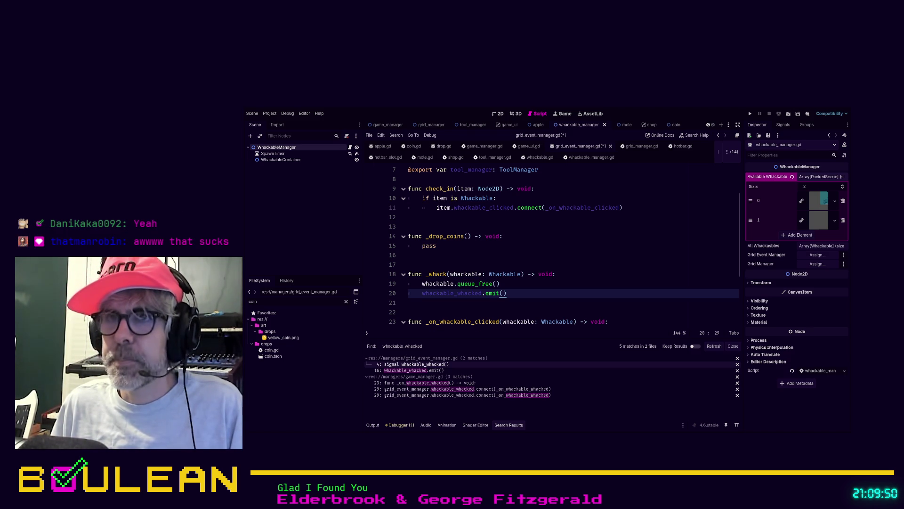
Select _drop_coins' pass placeholder, then inspect GridEventManager's properties in the game_manager scene
{"action": "double_click", "coordinate": [430, 245]}
{"action": "scroll", "coordinate": [482, 242], "scroll_direction": "up", "scroll_amount": 2}
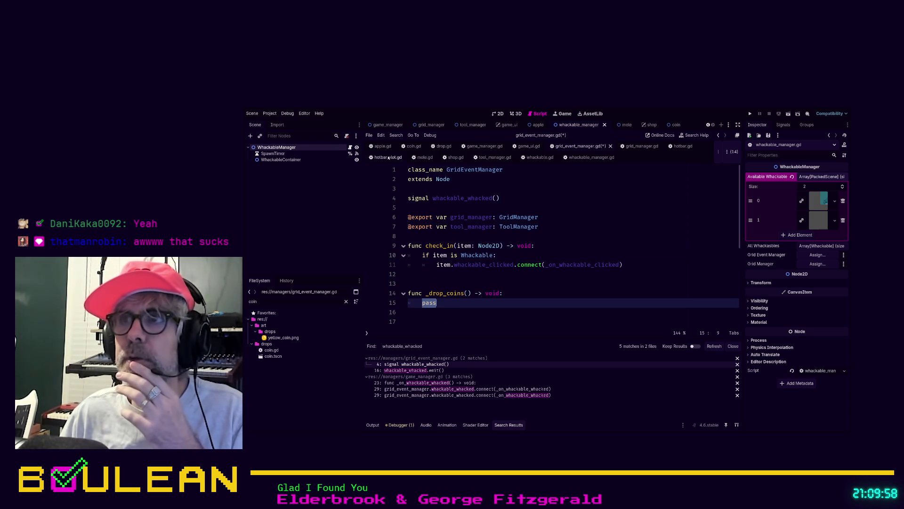
{"action": "left_click", "coordinate": [398, 126]}
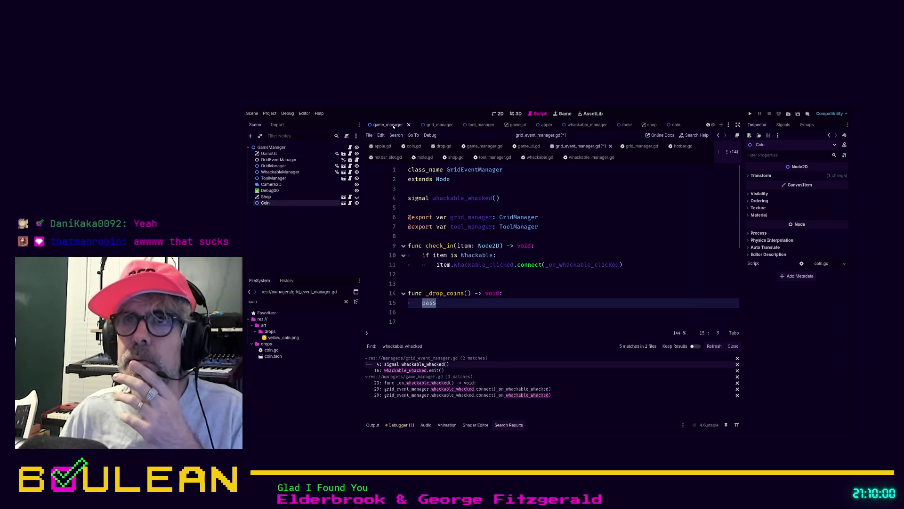
{"action": "left_click", "coordinate": [284, 160]}
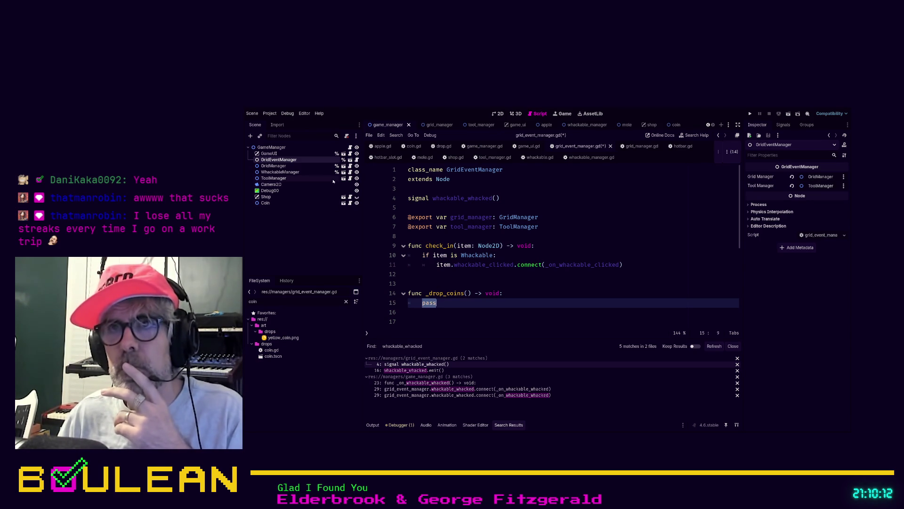
{"action": "left_click", "coordinate": [473, 234]}
{"action": "key", "text": "Return"}
{"action": "key", "text": "Return"}
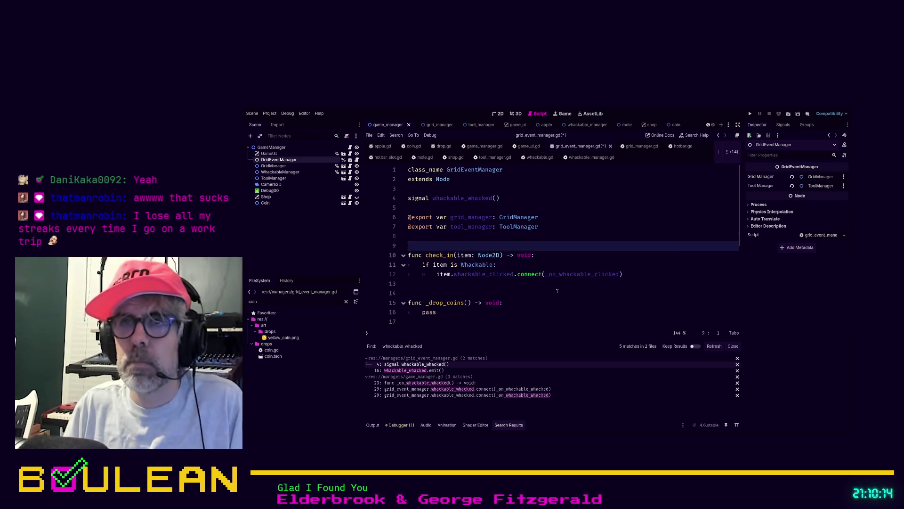
{"action": "key", "text": "Up"}
{"action": "key", "text": "Up"}
{"action": "type", "text": "@expor t var"}
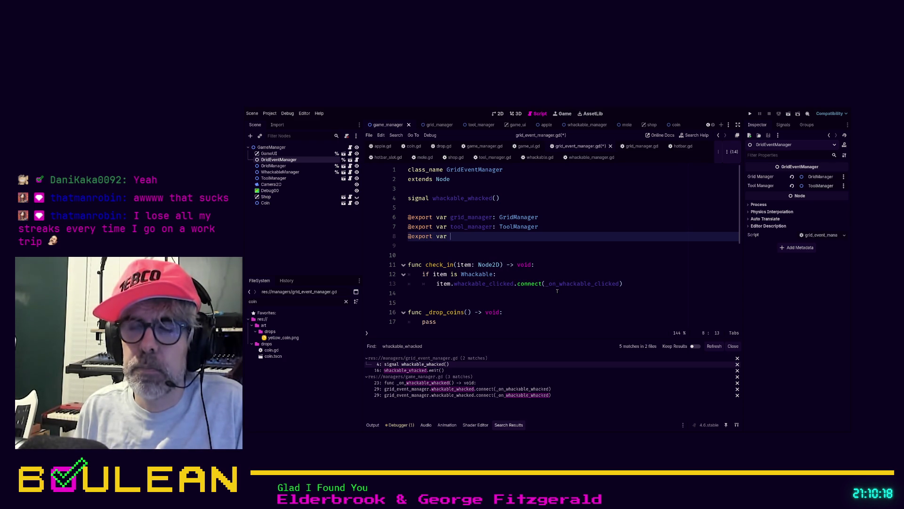
{"action": "type", "text": "coin: "}
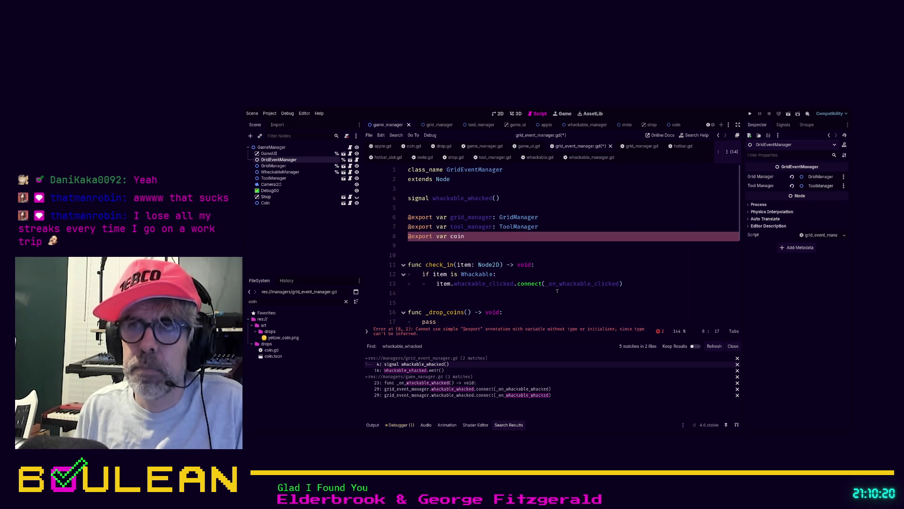
{"action": "type", "text": "Coin"}
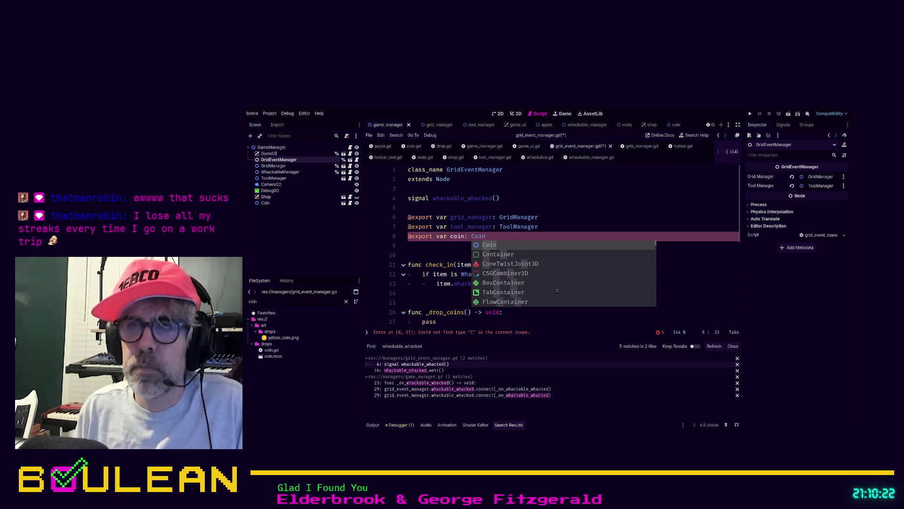
{"action": "key", "text": "Escape"}
{"action": "key", "text": "ctrl+s"}
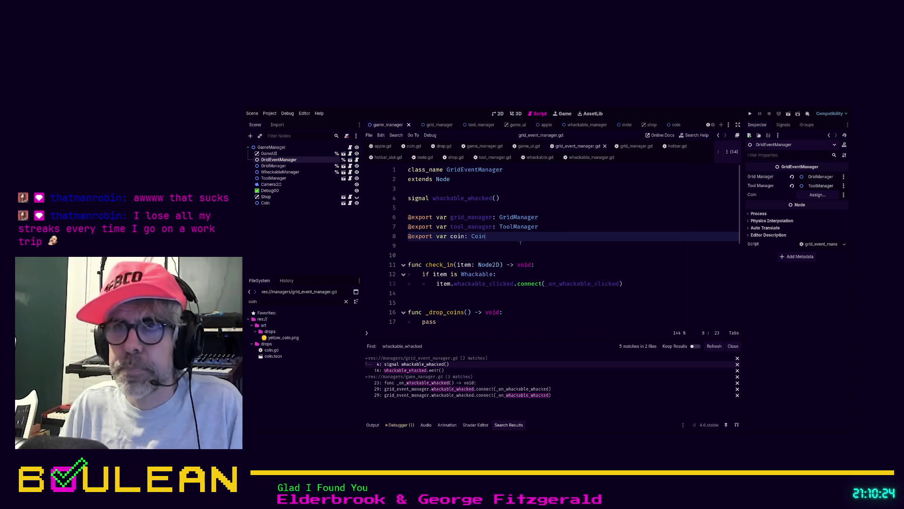
{"action": "left_click", "coordinate": [275, 356]}
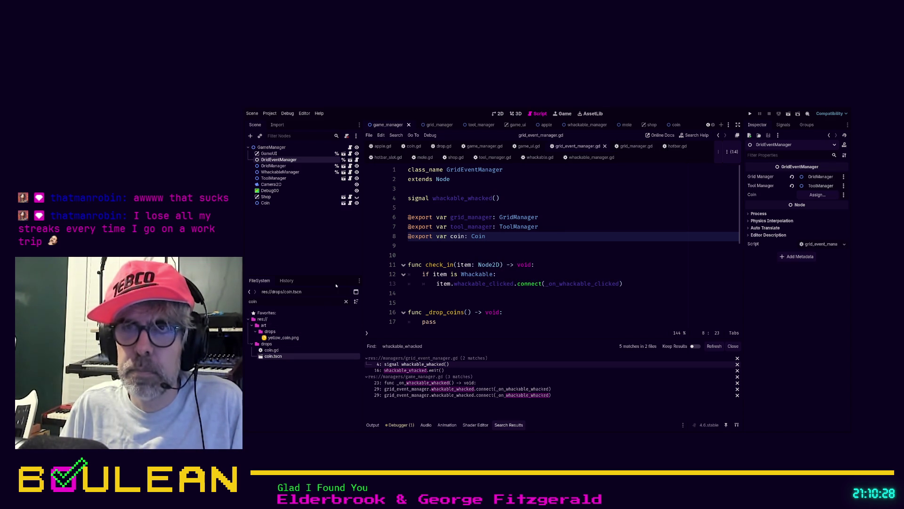
{"action": "double_click", "coordinate": [480, 236]}
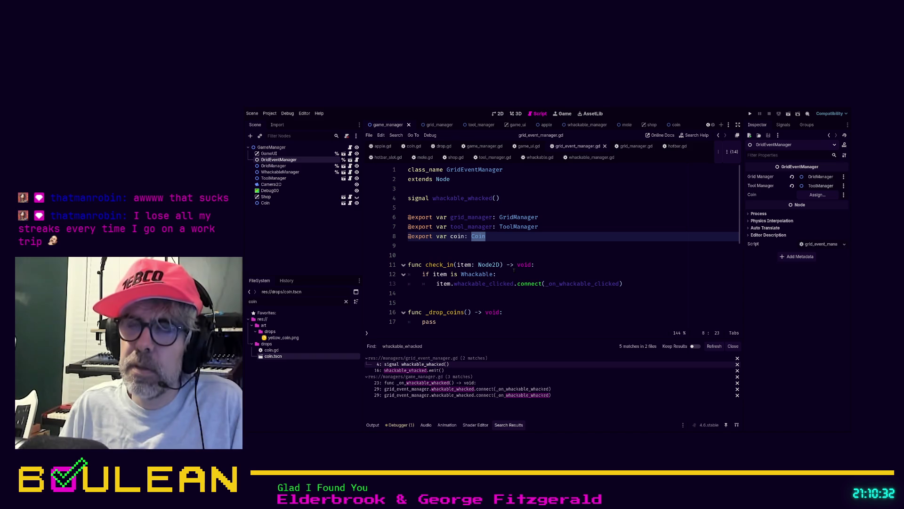
Preload the coin scene as a const COIN typed PackedScene on line 6, under the signal
{"action": "mouse_move", "coordinate": [297, 359]}
{"action": "left_mouse_down"}
{"action": "mouse_move", "coordinate": [306, 339]}
{"action": "mouse_move", "coordinate": [424, 269]}
{"action": "mouse_move", "coordinate": [413, 249]}
{"action": "left_mouse_up"}
{"action": "left_click", "coordinate": [496, 243]}
{"action": "key", "text": "alt+Up"}
{"action": "key", "text": "alt+Up"}
{"action": "key", "text": "alt+Up"}
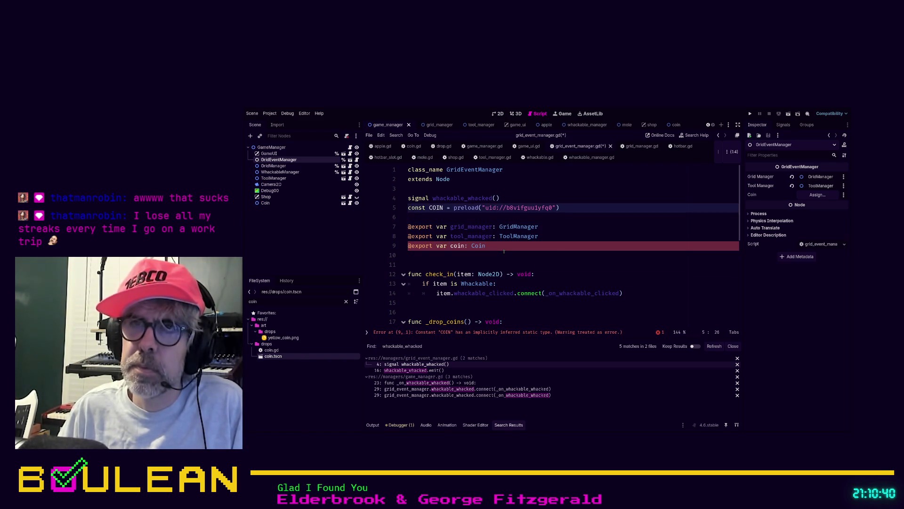
{"action": "key", "text": "Down"}
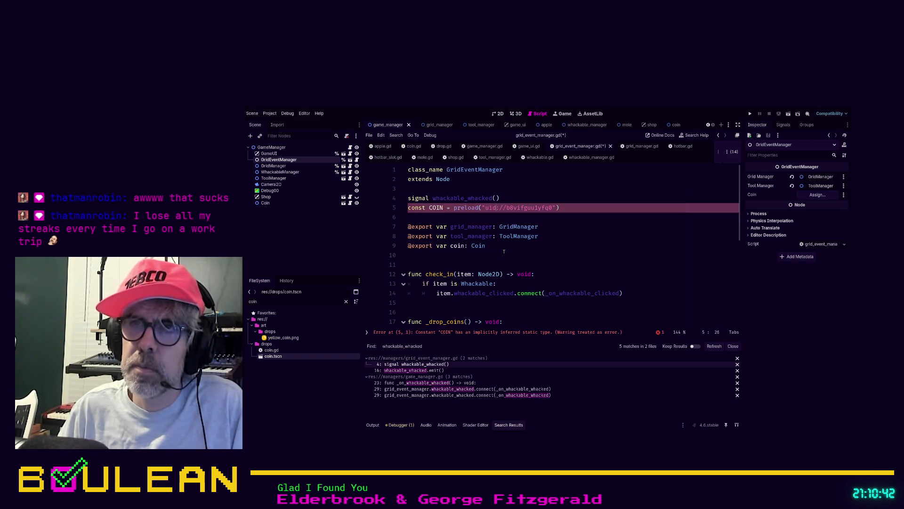
{"action": "key", "text": "Up"}
{"action": "key", "text": "Return"}
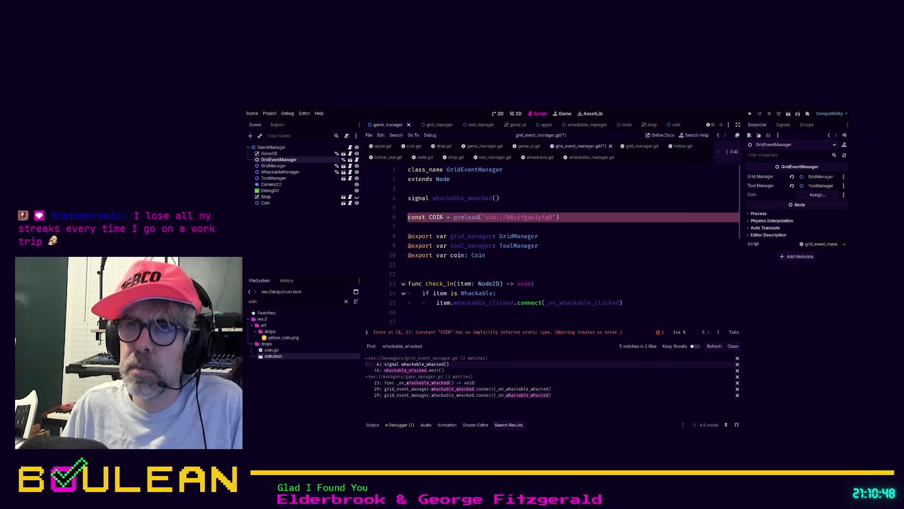
{"action": "type", "text": ": "}
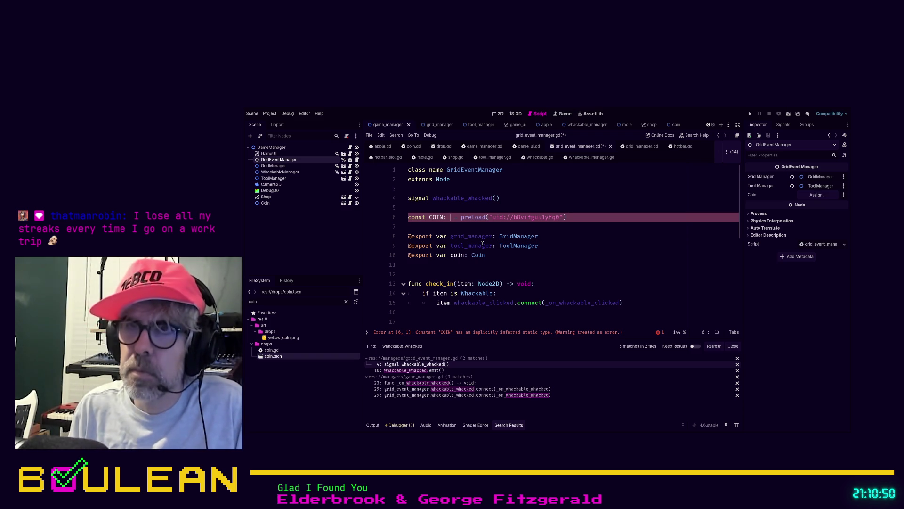
{"action": "type", "text": "PackedSce"}
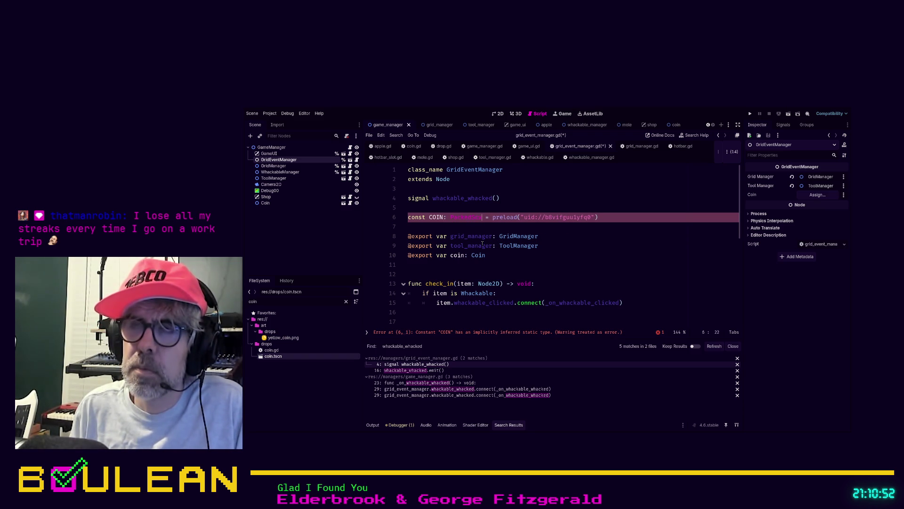
{"action": "type", "text": "ne"}
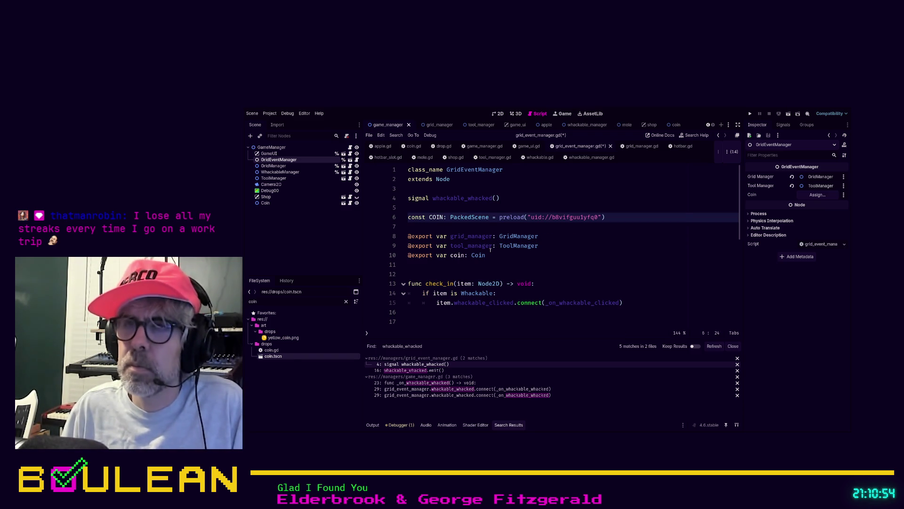
{"action": "left_click", "coordinate": [496, 255]}
{"action": "key", "text": "shift+Home"}
{"action": "key", "text": "BackSpace"}
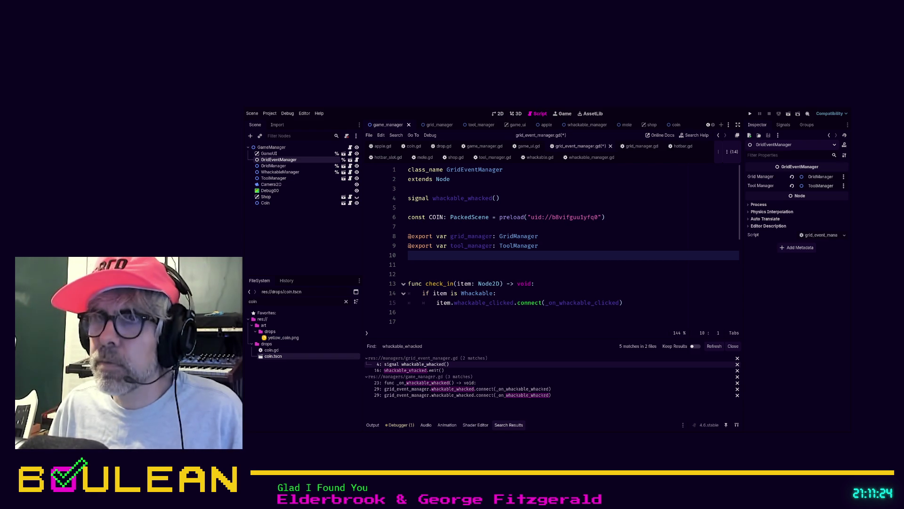
Replace pass in _drop_coins with 'var new_coin: coin = COIN.instantiate()'
{"action": "left_click", "coordinate": [456, 272]}
{"action": "scroll", "coordinate": [447, 264], "scroll_direction": "down", "scroll_amount": 3}
{"action": "double_click", "coordinate": [433, 254]}
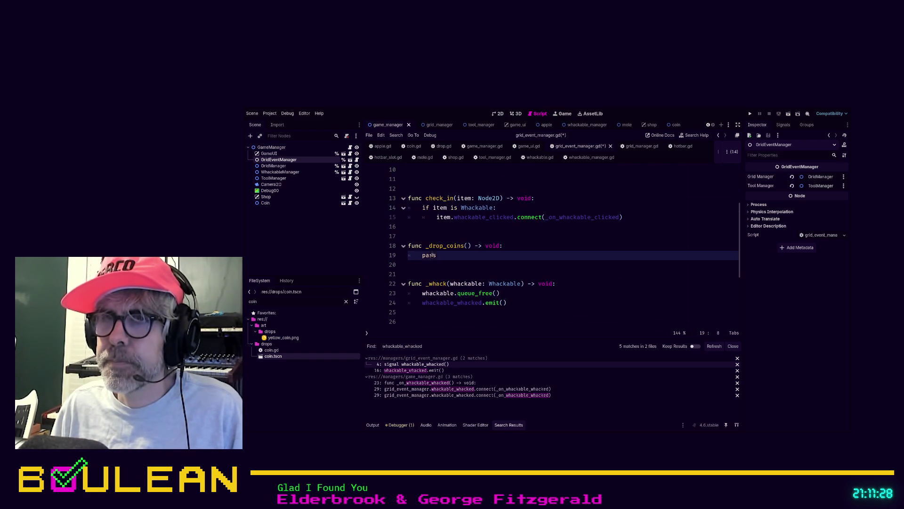
{"action": "scroll", "coordinate": [518, 264], "scroll_direction": "up", "scroll_amount": 2}
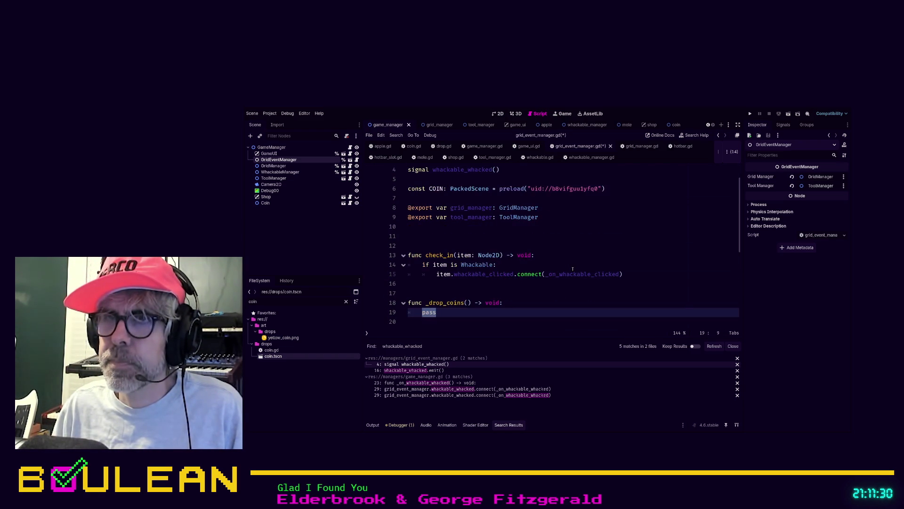
{"action": "type", "text": "var new_coin: c"}
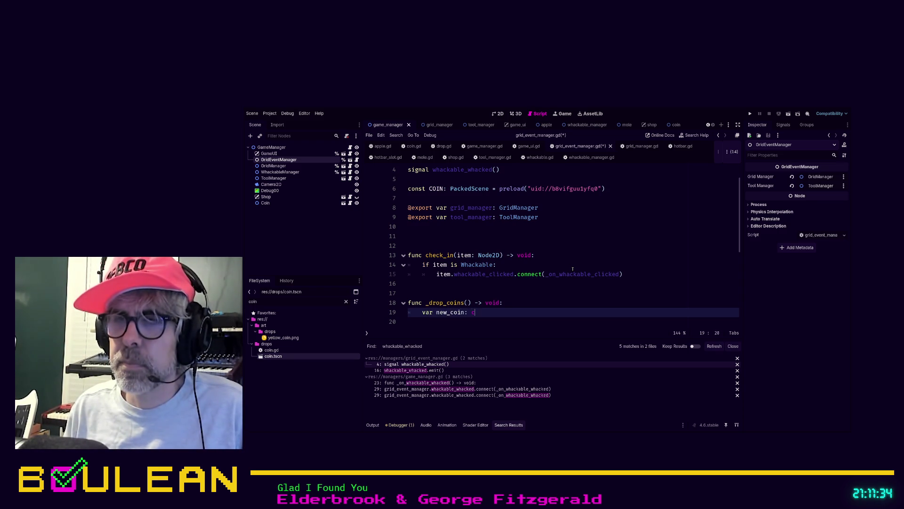
{"action": "type", "text": "oin = CO"}
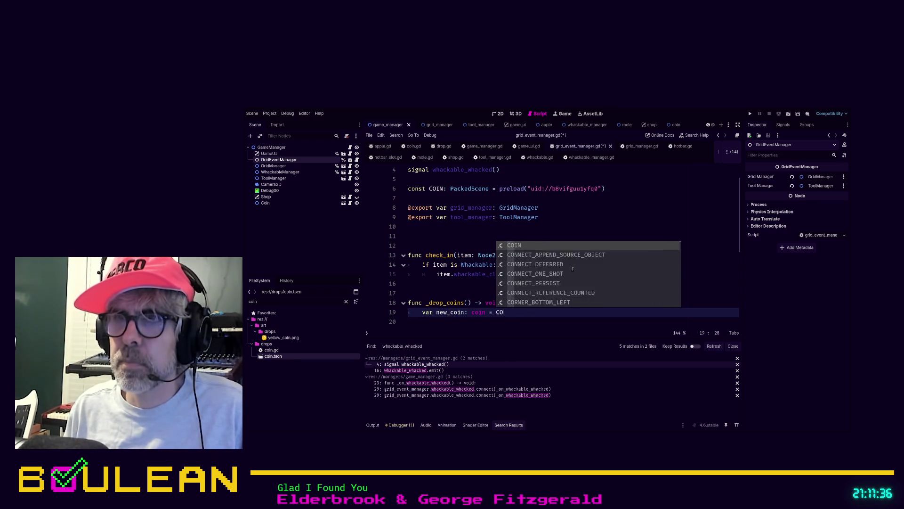
{"action": "key", "text": "Return"}
{"action": "type", "text": ".inst"}
{"action": "key", "text": "Return"}
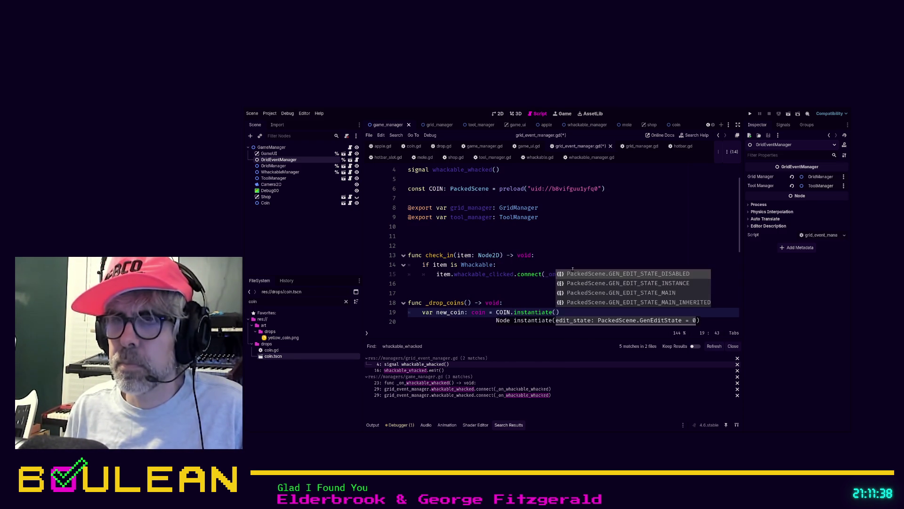
{"action": "key", "text": "End"}
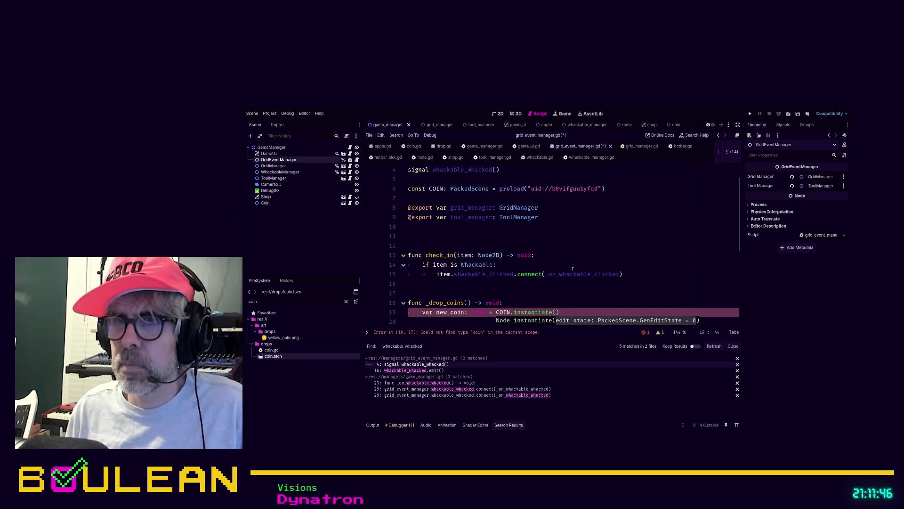
Correct the new_coin type to Coin and open a new line below it in _drop_coins
{"action": "key", "text": "Left"}
{"action": "key", "text": "Left"}
{"action": "key", "text": "Left"}
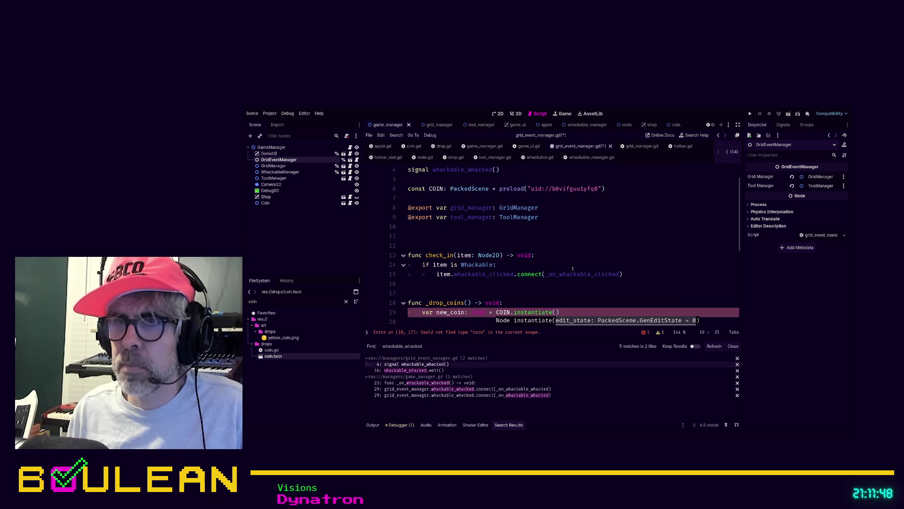
{"action": "key", "text": "BackSpace"}
{"action": "key", "text": "BackSpace"}
{"action": "type", "text": "Co"}
{"action": "key", "text": "End"}
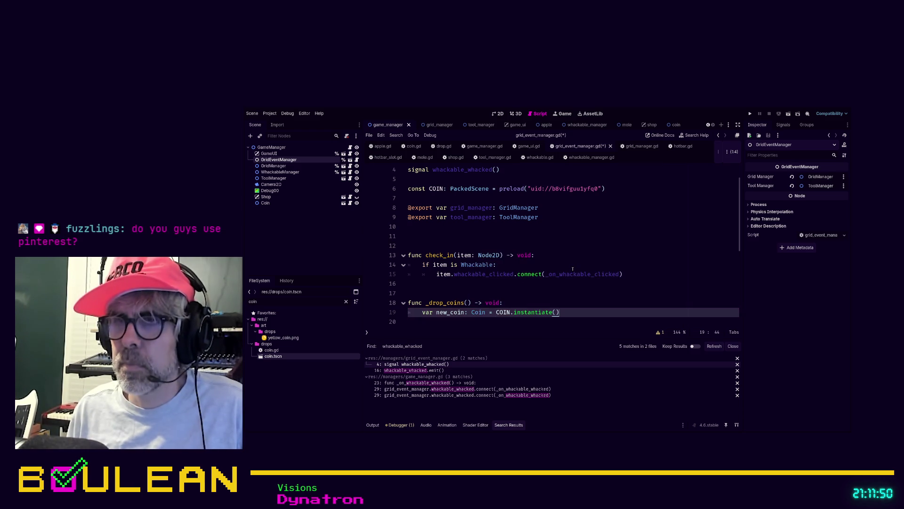
{"action": "key", "text": "Return"}
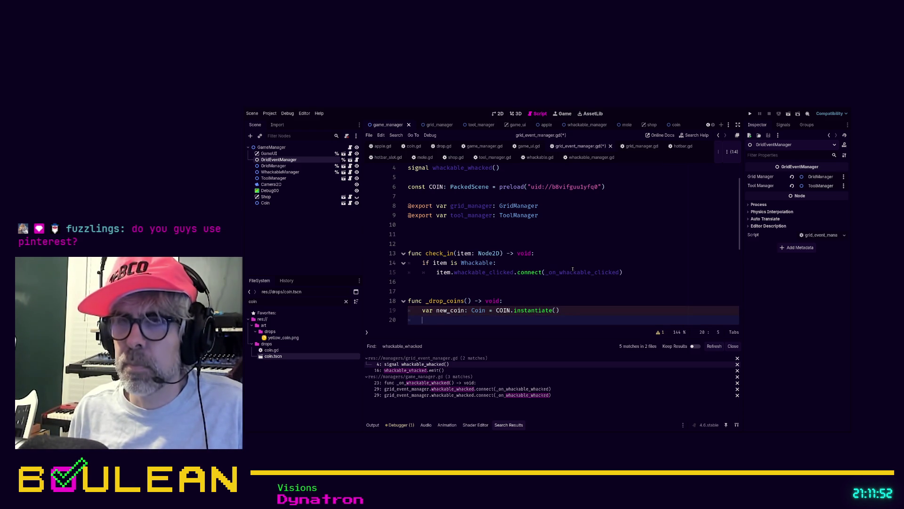
{"action": "type", "text": "self.add"}
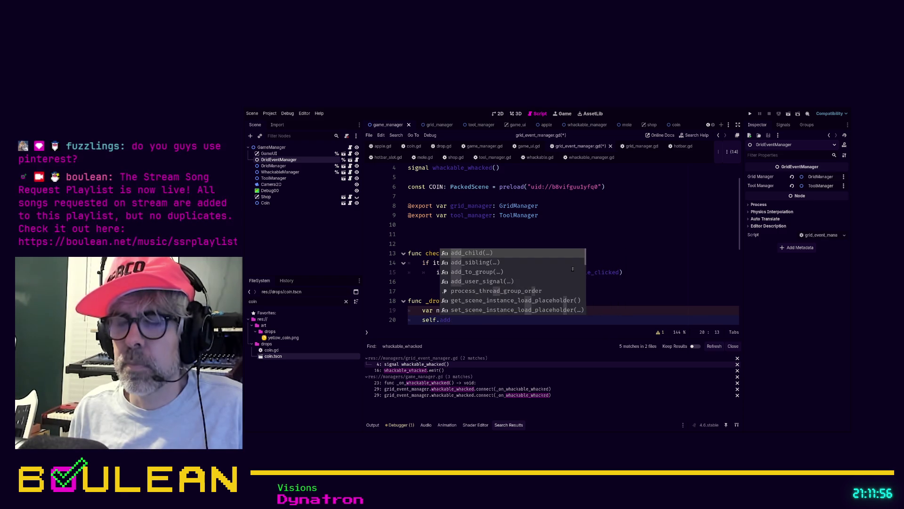
{"action": "key", "text": "BackSpace"}
{"action": "key", "text": "BackSpace"}
{"action": "key", "text": "BackSpace"}
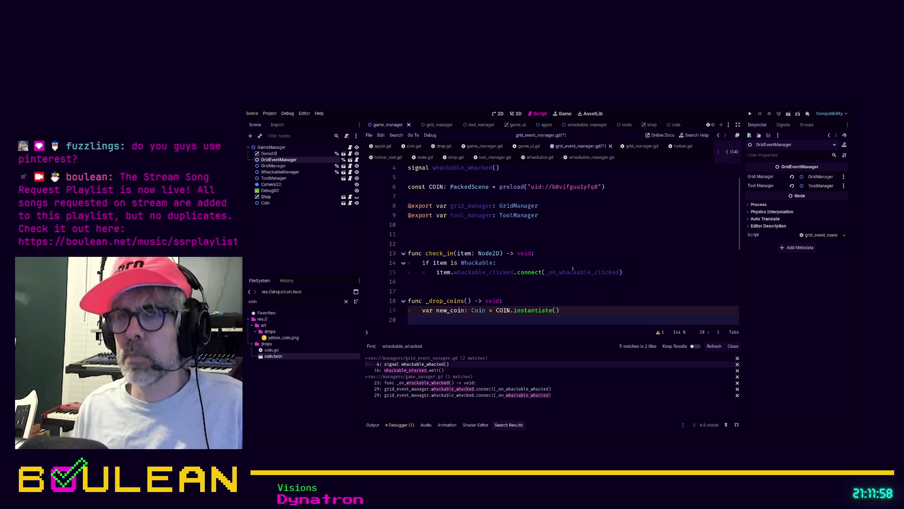
{"action": "scroll", "coordinate": [573, 269], "scroll_direction": "down", "scroll_amount": 3}
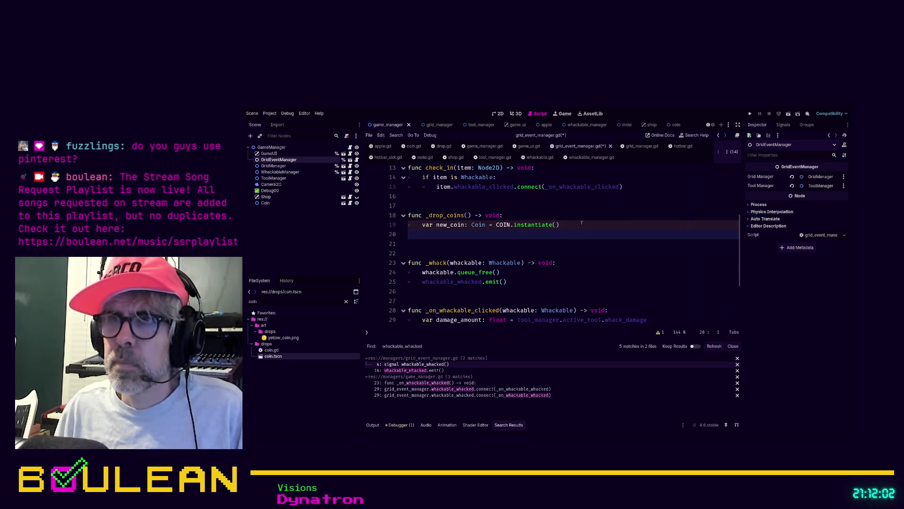
{"action": "key", "text": "Up"}
{"action": "key", "text": "Up"}
{"action": "scroll", "coordinate": [480, 242], "scroll_direction": "down", "scroll_amount": 3}
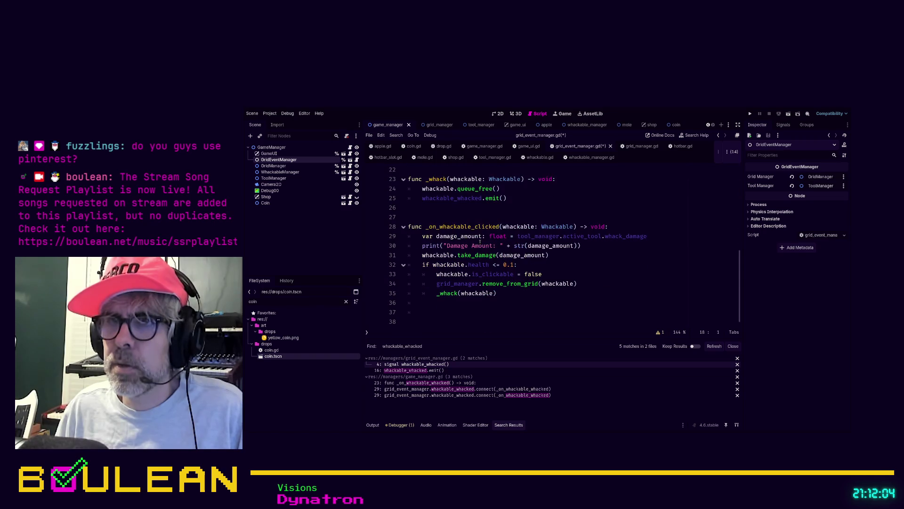
Add a _drop_coins(whackable) call on the line after _whack(whackable) in the whack handler
{"action": "scroll", "coordinate": [539, 269], "scroll_direction": "up", "scroll_amount": 2}
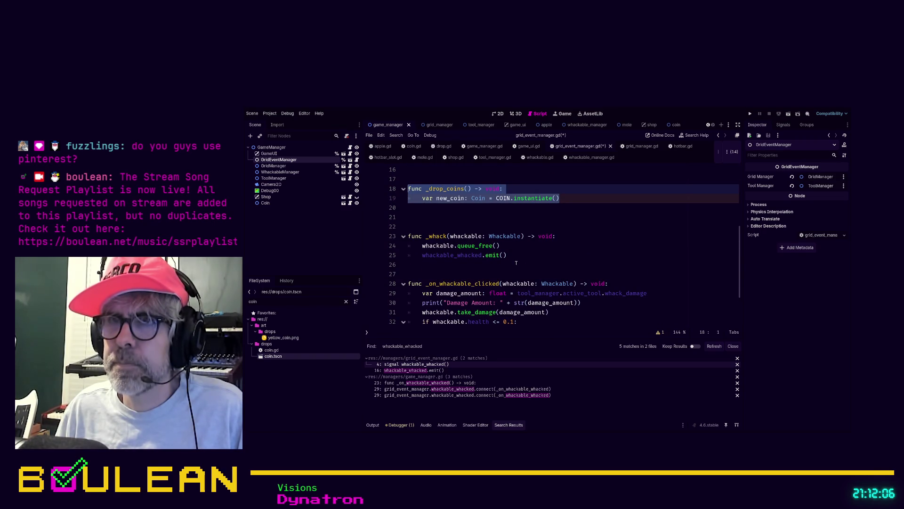
{"action": "scroll", "coordinate": [514, 258], "scroll_direction": "down", "scroll_amount": 2}
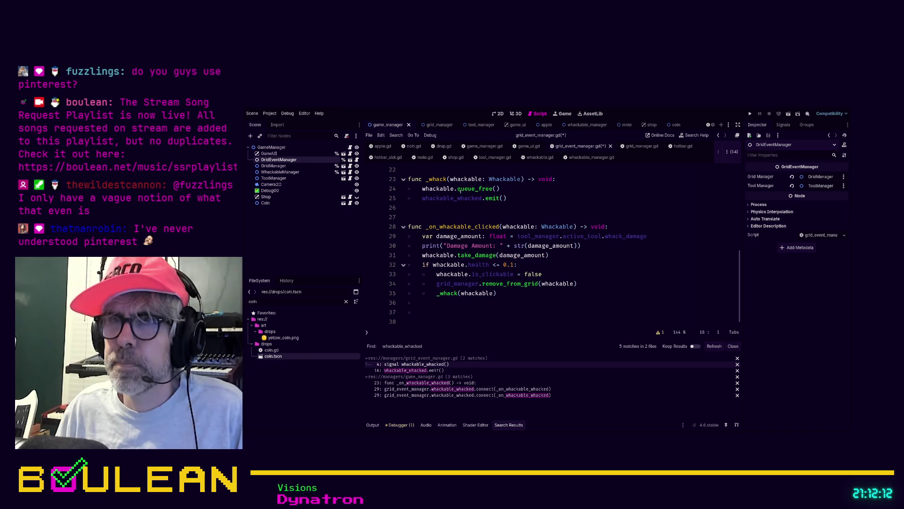
{"action": "left_click", "coordinate": [506, 296]}
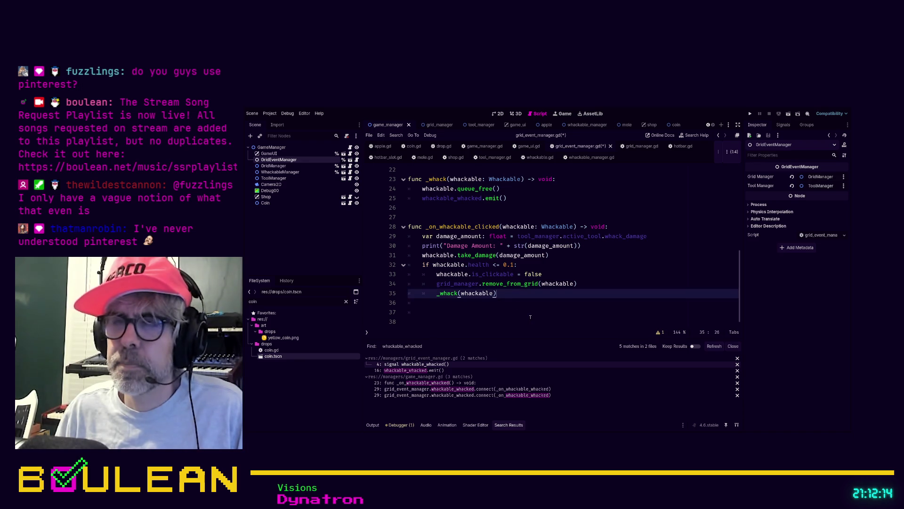
{"action": "key", "text": "Return"}
{"action": "type", "text": "_drop"}
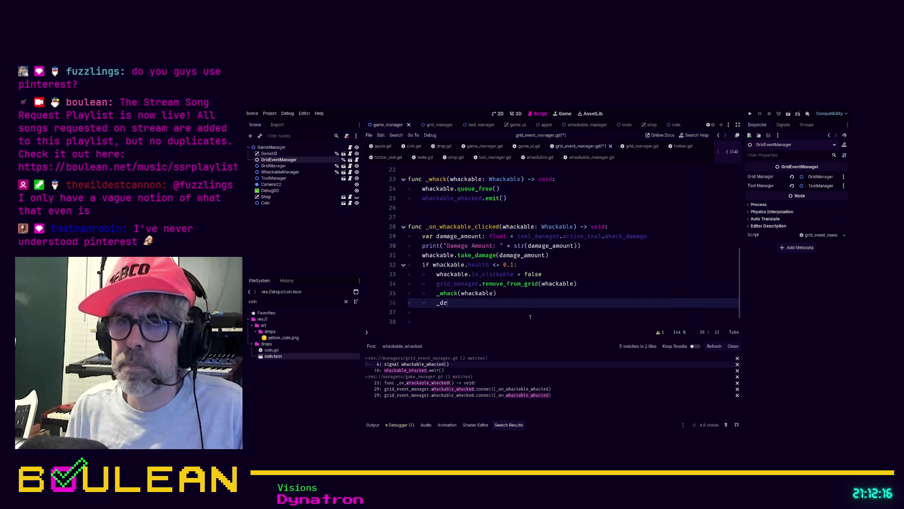
{"action": "key", "text": "Return"}
{"action": "type", "text": "wh"}
{"action": "key", "text": "BackSpace"}
{"action": "key", "text": "BackSpace"}
{"action": "key", "text": "BackSpace"}
{"action": "type", "text": "whackable)"}
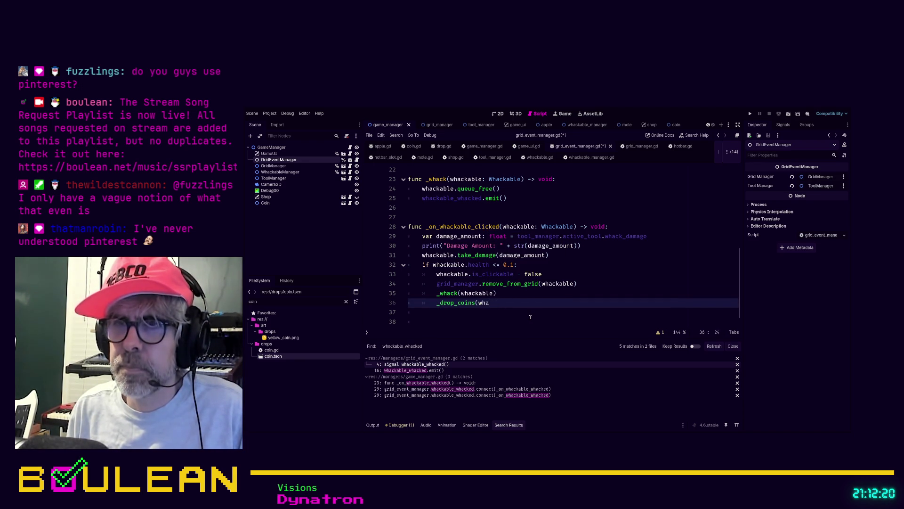
{"action": "scroll", "coordinate": [471, 235], "scroll_direction": "up", "scroll_amount": 2}
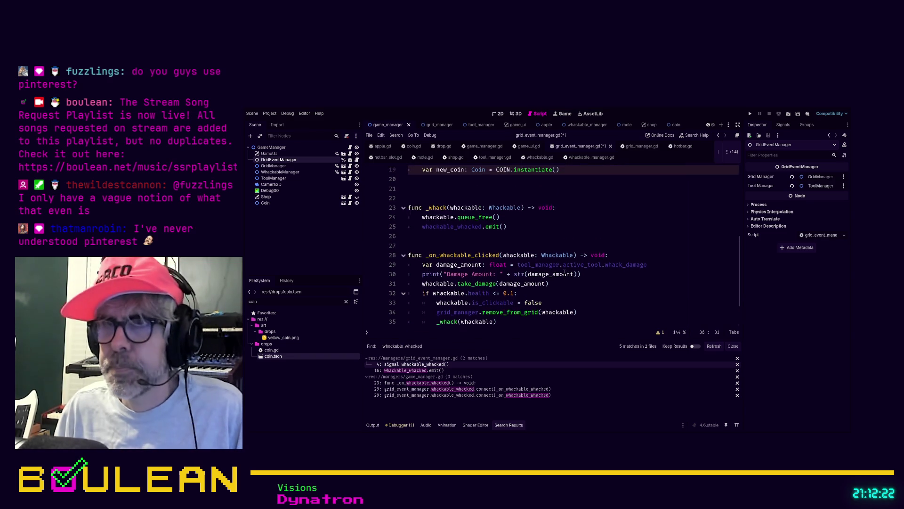
Start an indented new_coin. statement on the empty line below the instantiate call
{"action": "left_click", "coordinate": [449, 210]}
{"action": "key", "text": "Tab"}
{"action": "type", "text": "new"}
{"action": "key", "text": "Return"}
{"action": "type", "text": "."}
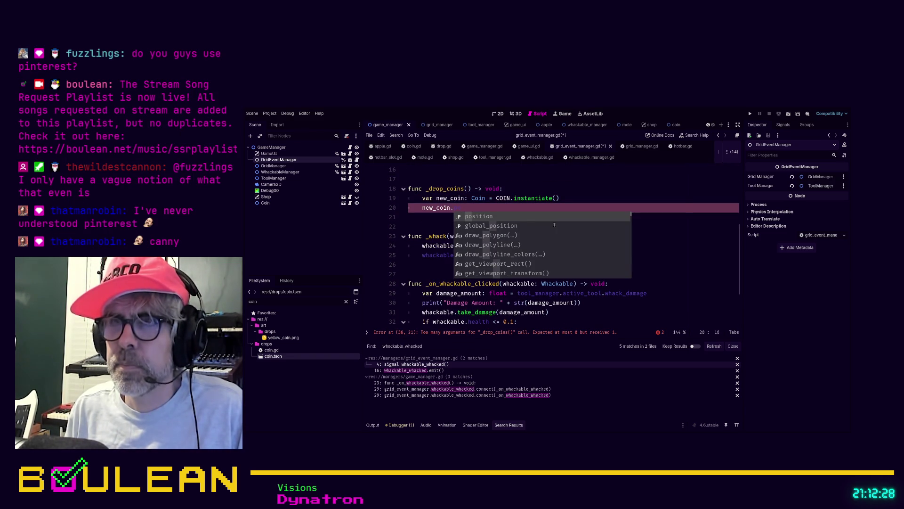
{"action": "key", "text": "Down"}
{"action": "key", "text": "Down"}
{"action": "key", "text": "Return"}
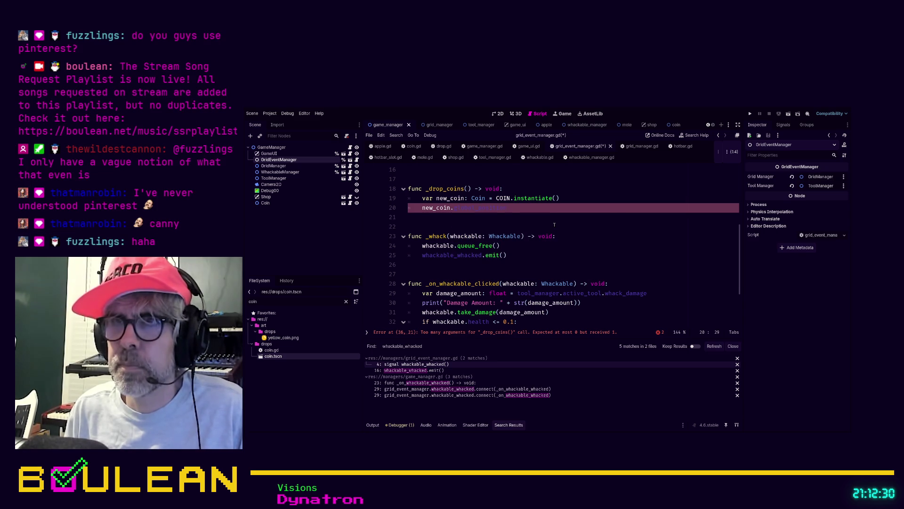
Move the cursor into the parameter parentheses of the _drop_coins declaration
{"action": "key", "text": "Up"}
{"action": "key", "text": "Up"}
{"action": "key", "text": "Up"}
{"action": "key", "text": "Down"}
{"action": "key", "text": "Down"}
{"action": "key", "text": "Up"}
{"action": "key", "text": "Up"}
{"action": "key", "text": "Down"}
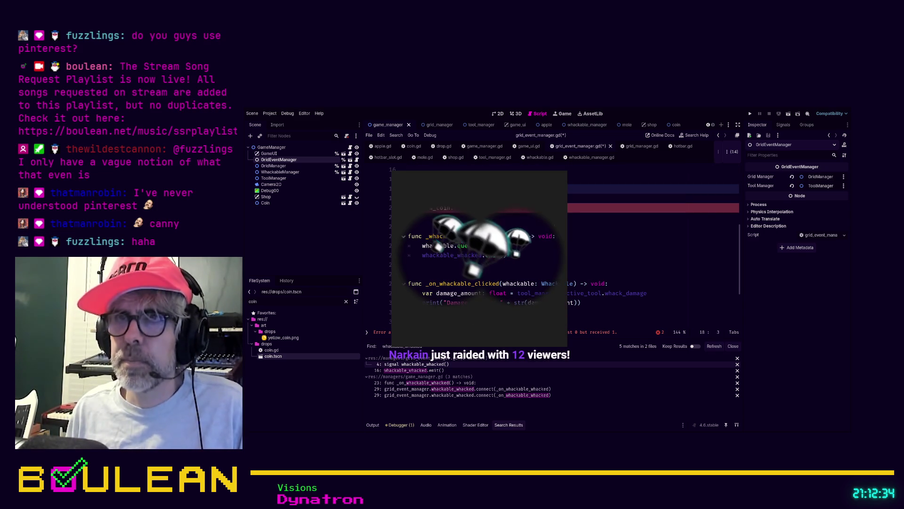
{"action": "key", "text": "End"}
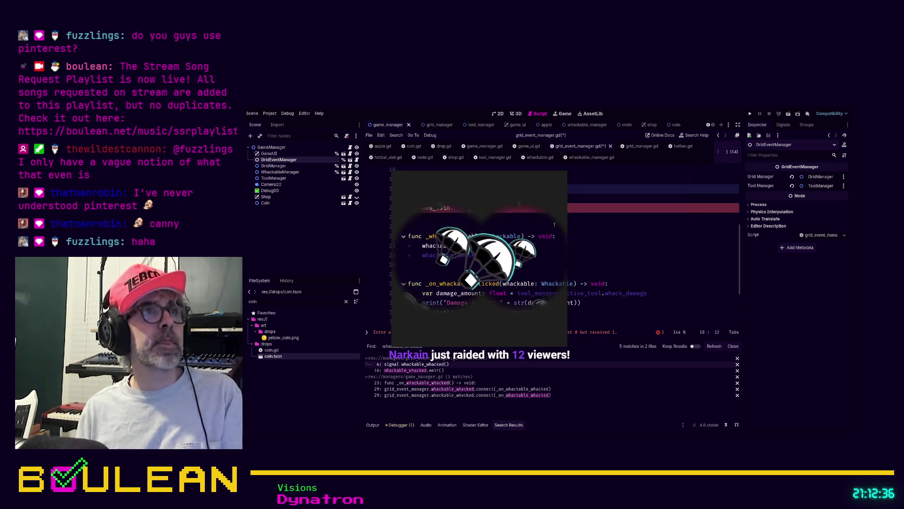
{"action": "key", "text": "ctrl+Right"}
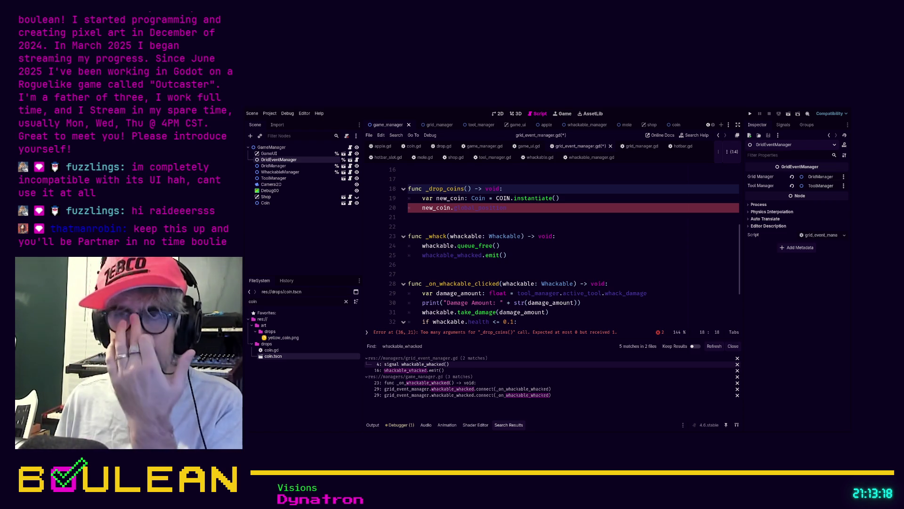
Turn line 20 into an unfinished 'new_coin.global_position =' assignment
{"action": "left_click", "coordinate": [530, 203]}
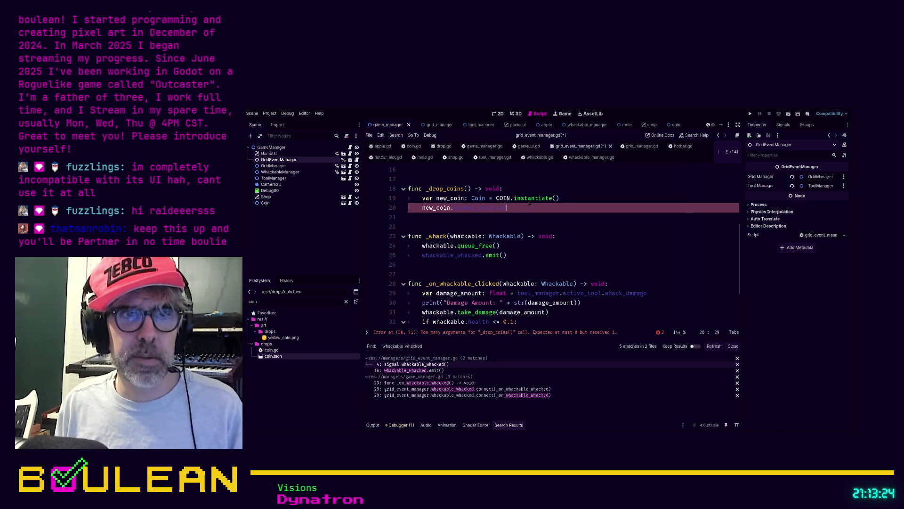
{"action": "key", "text": "Tab"}
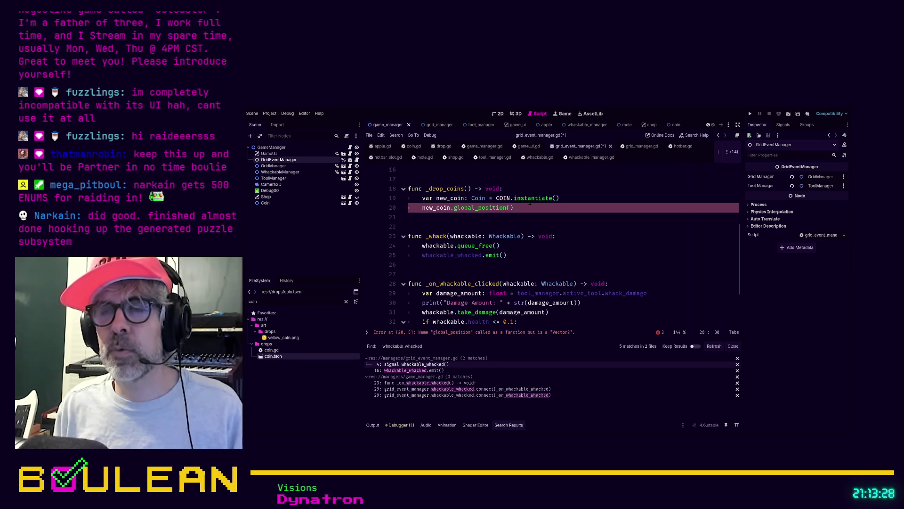
{"action": "key", "text": "BackSpace"}
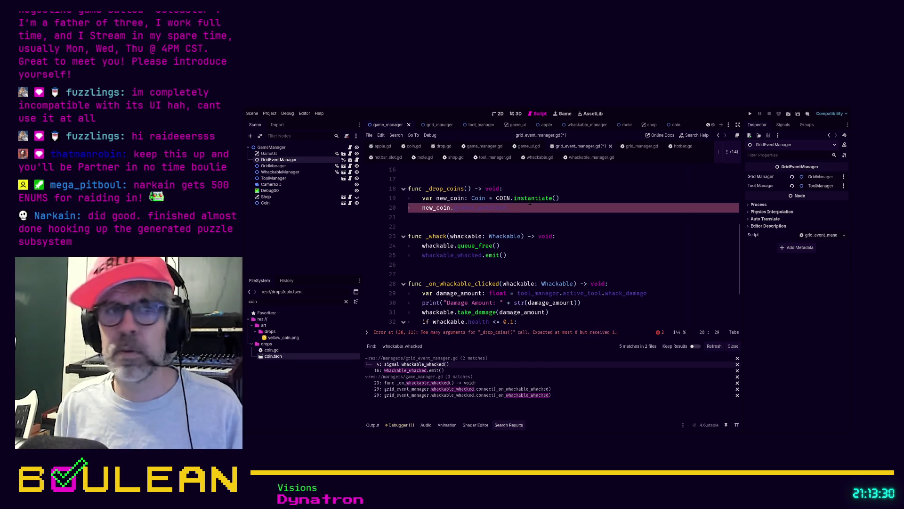
{"action": "type", "text": "="}
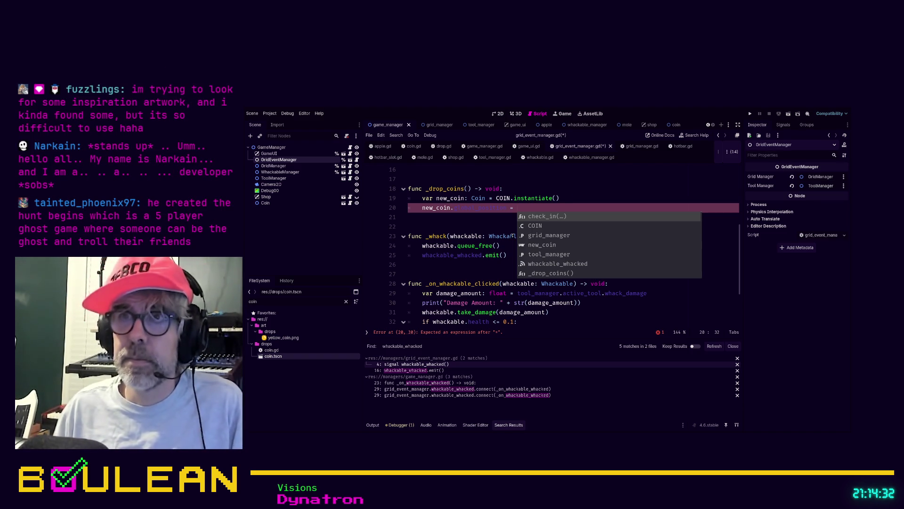
Add a 'whackable: Whackable' parameter to the _drop_coins declaration on line 18
{"action": "left_click", "coordinate": [466, 188]}
{"action": "type", "text": "whack"}
{"action": "type", "text": "able: Whack"}
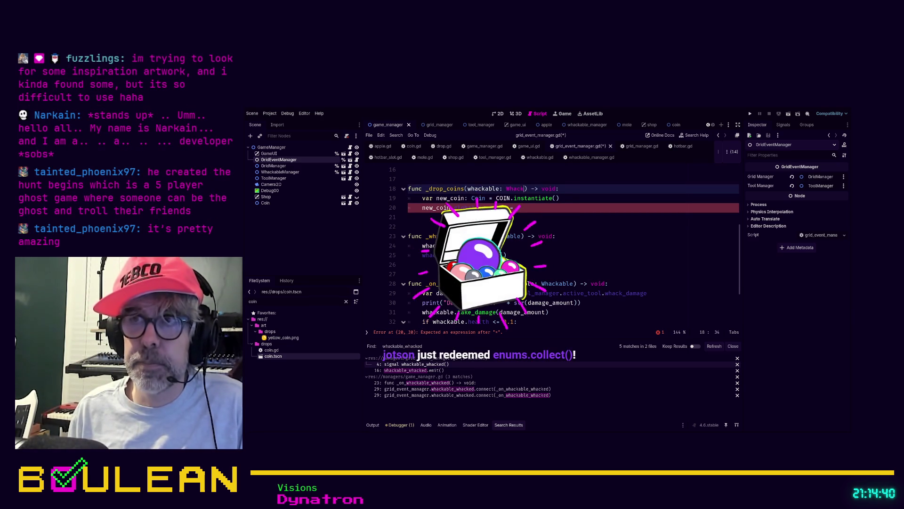
{"action": "key", "text": "BackSpace"}
{"action": "type", "text": "kable"}
{"action": "left_click", "coordinate": [516, 208]}
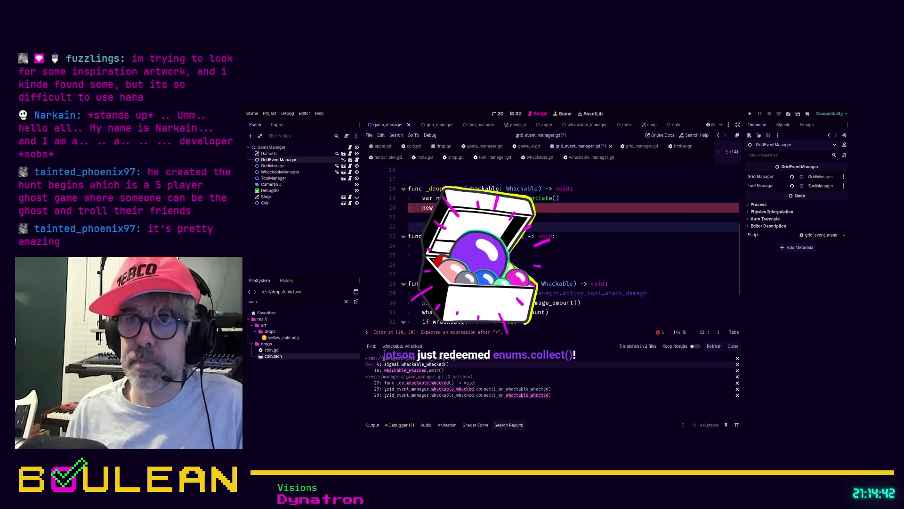
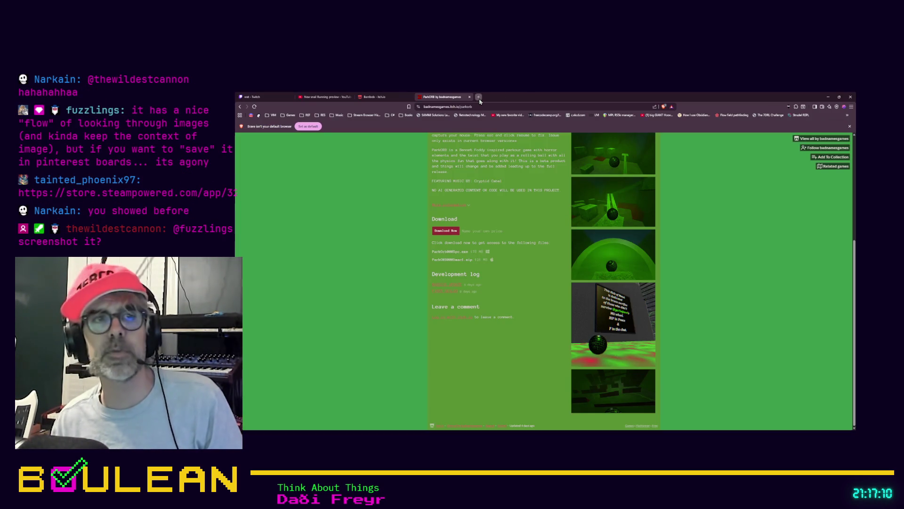
Open The Hunt Begins Steam store page and load its teaser trailer in the media viewer
{"action": "left_click", "coordinate": [480, 99]}
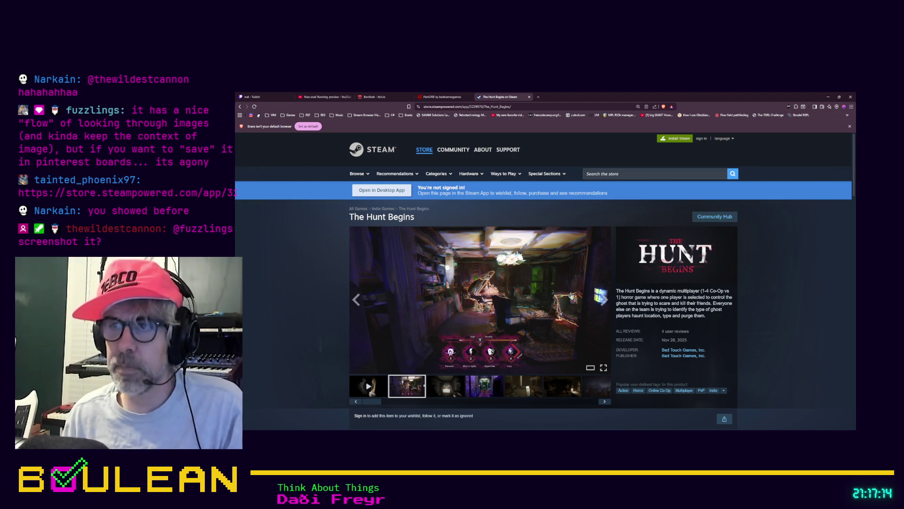
{"action": "scroll", "coordinate": [506, 317], "scroll_direction": "down", "scroll_amount": 2}
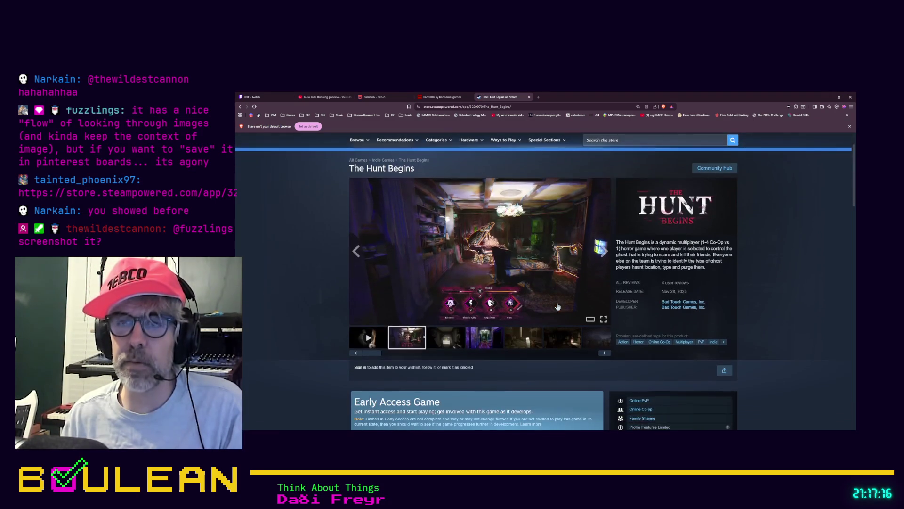
{"action": "scroll", "coordinate": [507, 317], "scroll_direction": "down", "scroll_amount": 2}
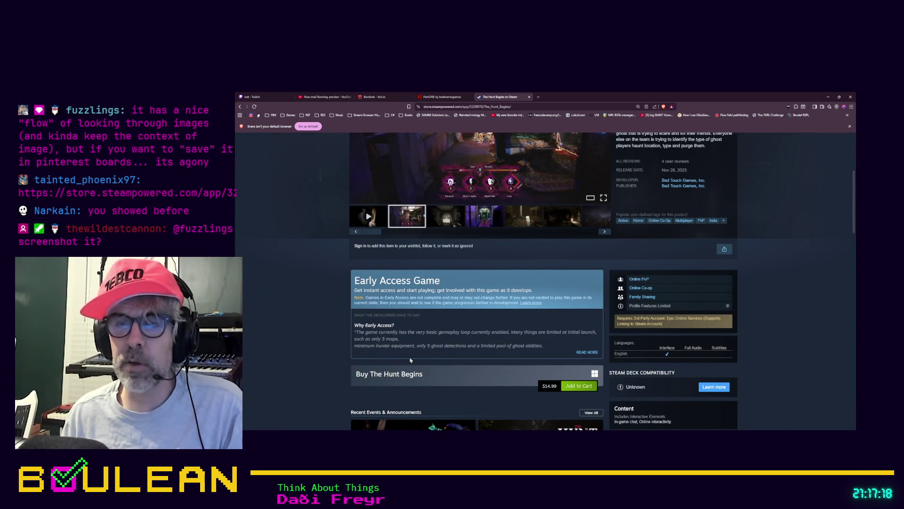
{"action": "scroll", "coordinate": [406, 357], "scroll_direction": "up", "scroll_amount": 1}
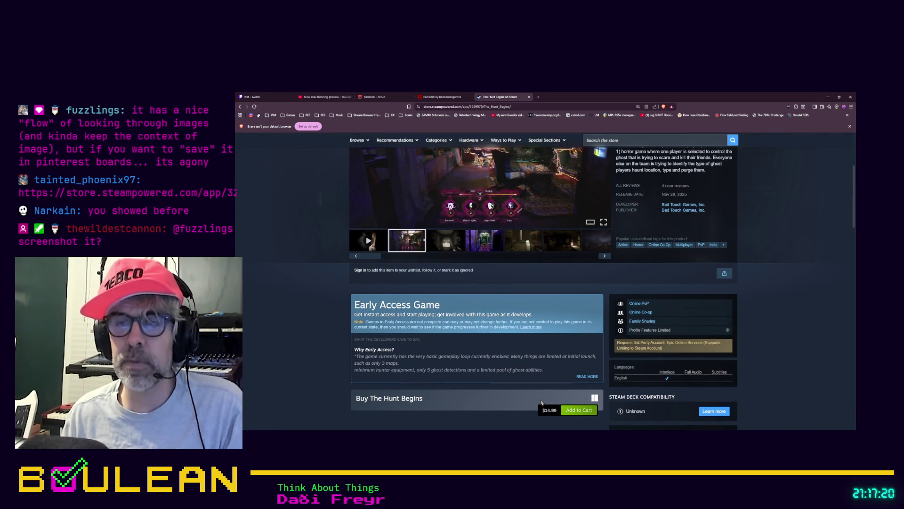
{"action": "scroll", "coordinate": [443, 369], "scroll_direction": "up", "scroll_amount": 2}
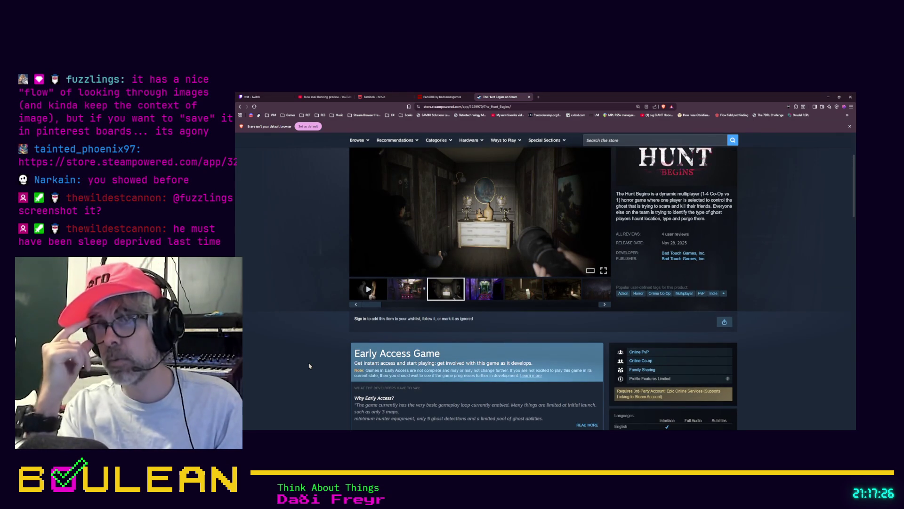
{"action": "scroll", "coordinate": [337, 360], "scroll_direction": "up", "scroll_amount": 2}
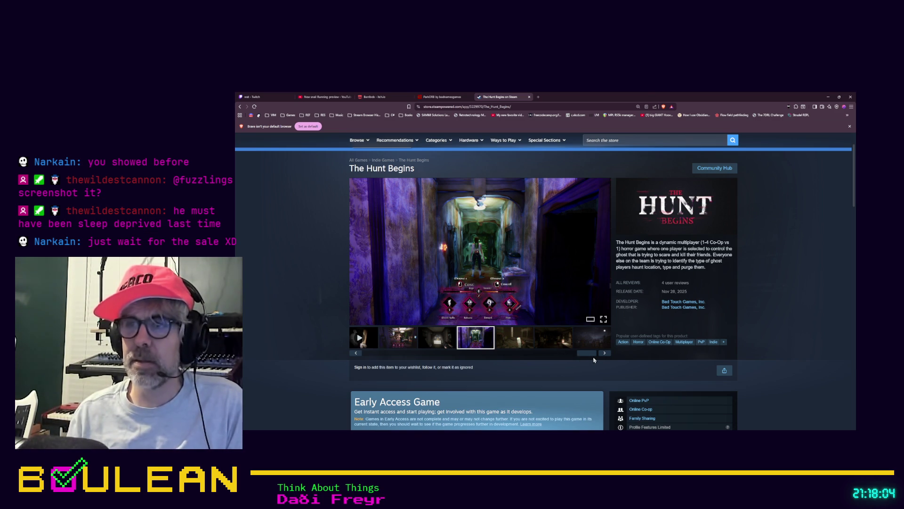
{"action": "left_click_drag", "start_coordinate": [586, 353], "coordinate": [374, 358]}
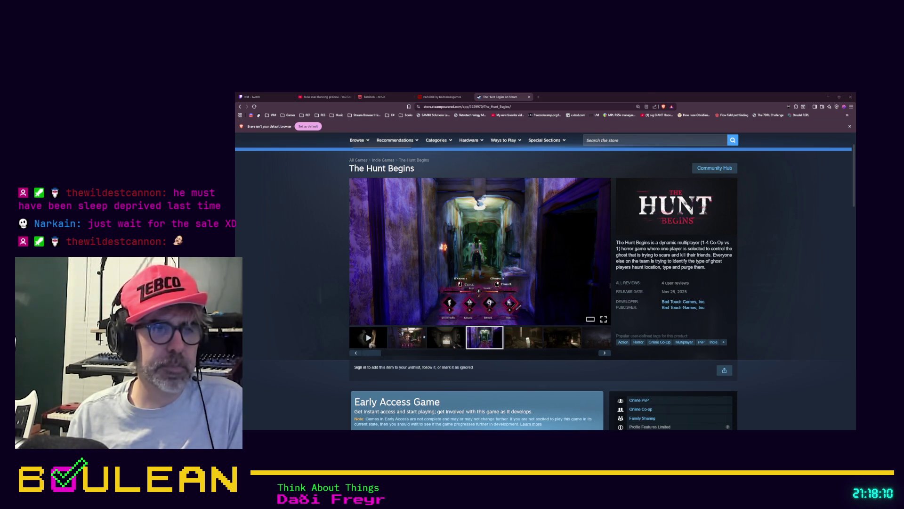
{"action": "left_click", "coordinate": [376, 340]}
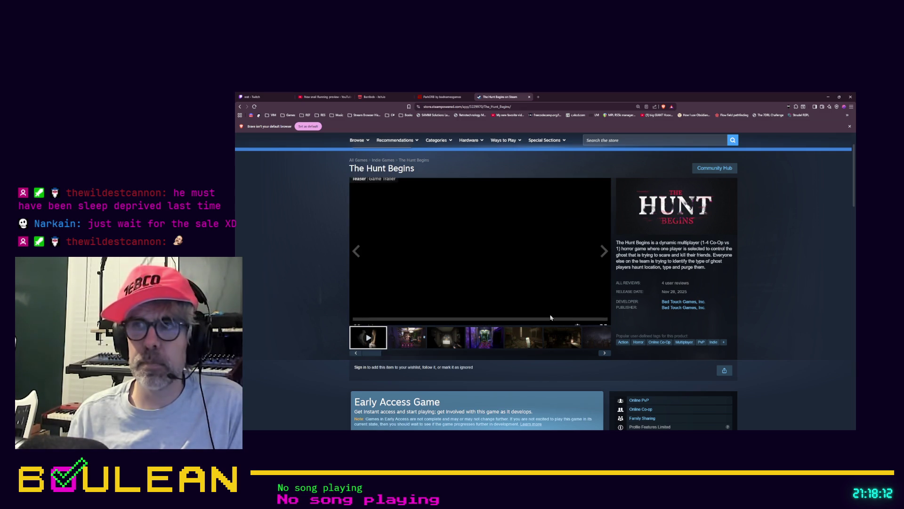
{"action": "left_click", "coordinate": [605, 318]}
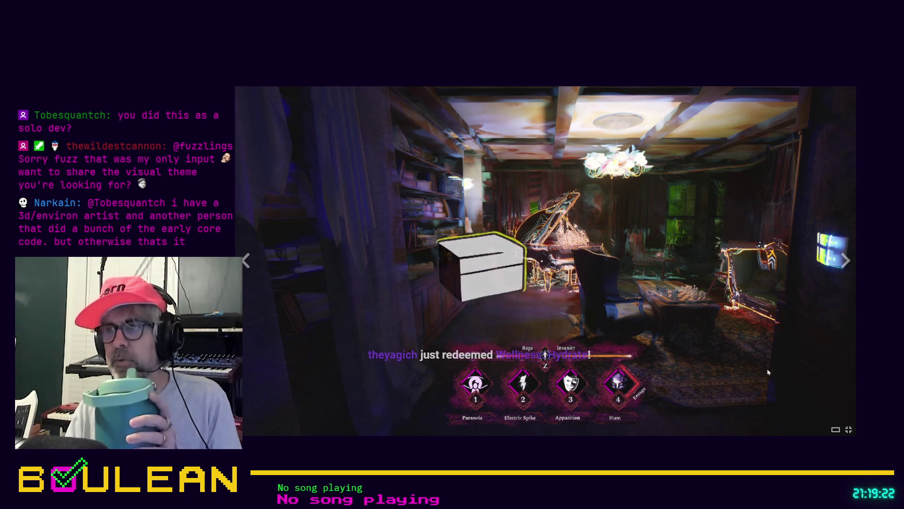
{"action": "left_click", "coordinate": [849, 430]}
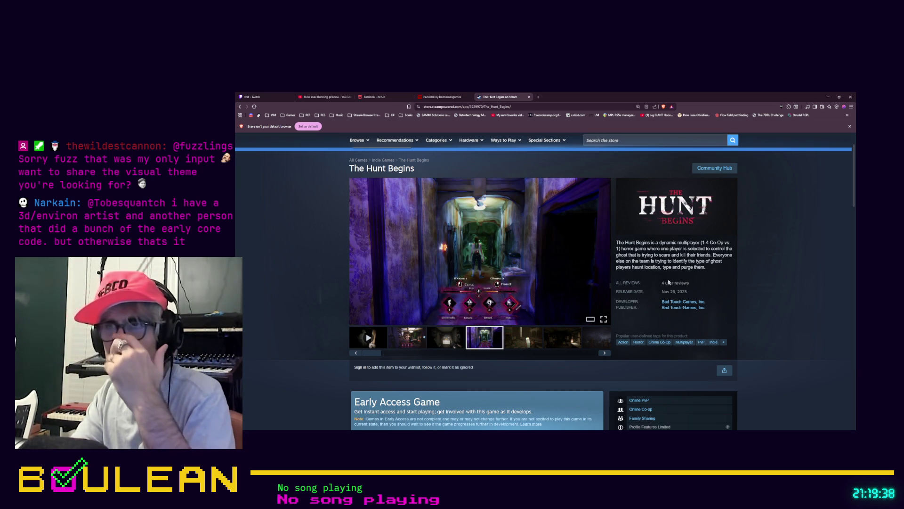
{"action": "mouse_move", "coordinate": [667, 285]}
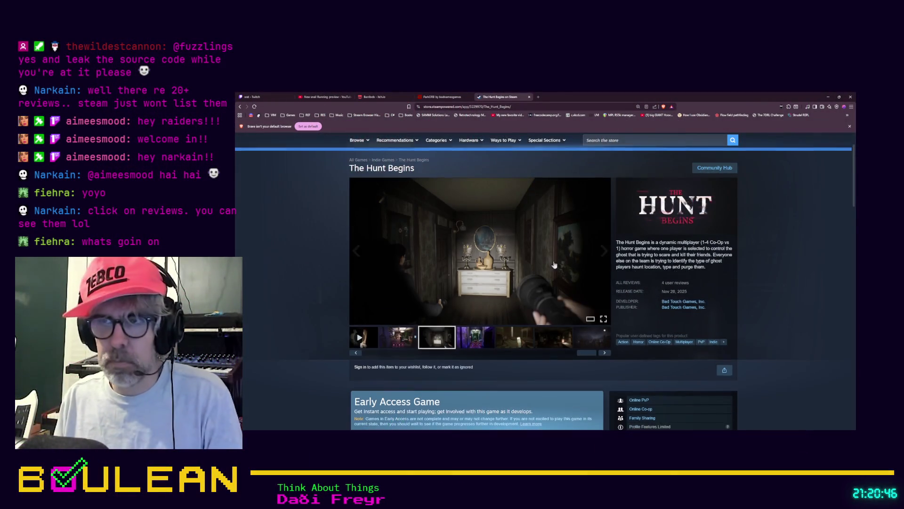
Jump to The Hunt Begins user reviews and read down to 'Browse all 26 reviews'
{"action": "scroll", "coordinate": [675, 214], "scroll_direction": "down", "scroll_amount": 2}
{"action": "left_click", "coordinate": [681, 185]}
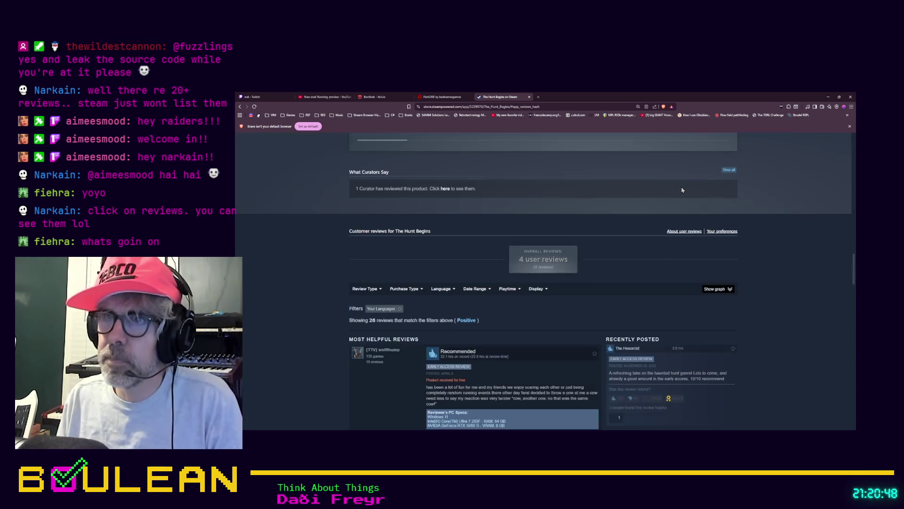
{"action": "scroll", "coordinate": [329, 281], "scroll_direction": "down", "scroll_amount": 1}
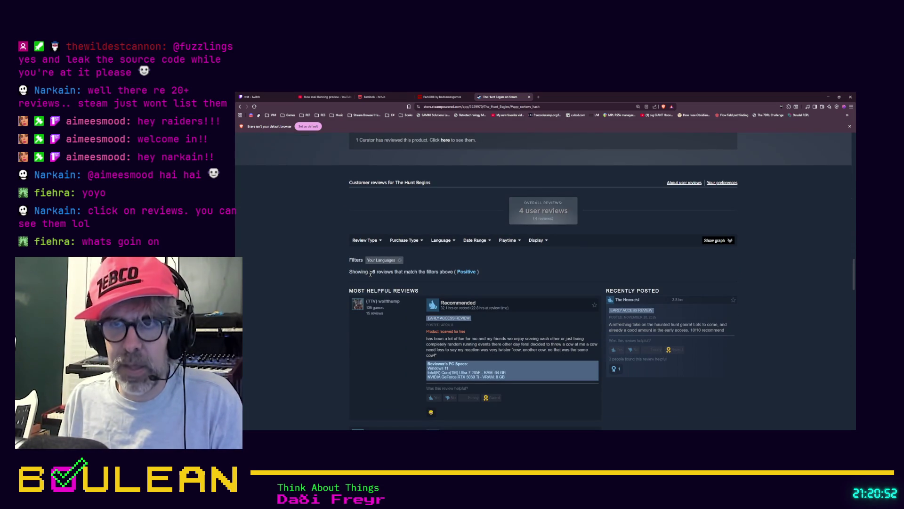
{"action": "scroll", "coordinate": [348, 278], "scroll_direction": "down", "scroll_amount": 3}
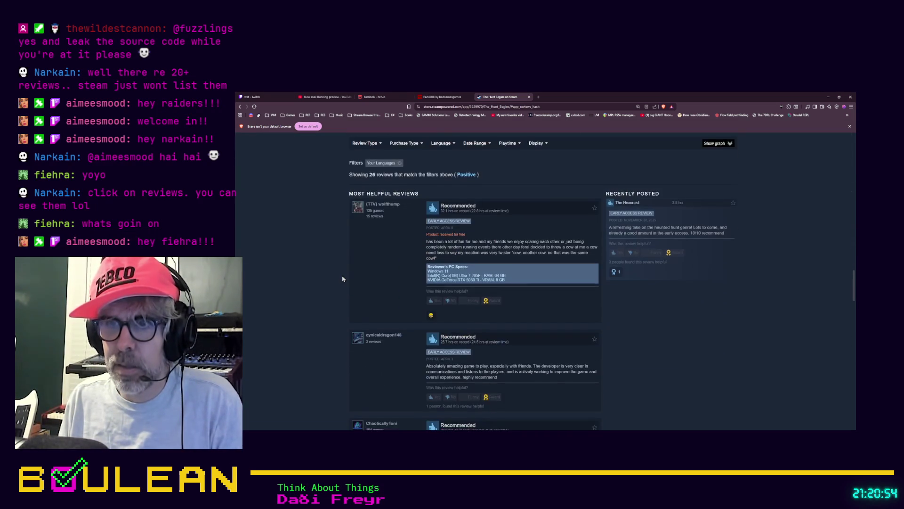
{"action": "scroll", "coordinate": [342, 279], "scroll_direction": "down", "scroll_amount": 4}
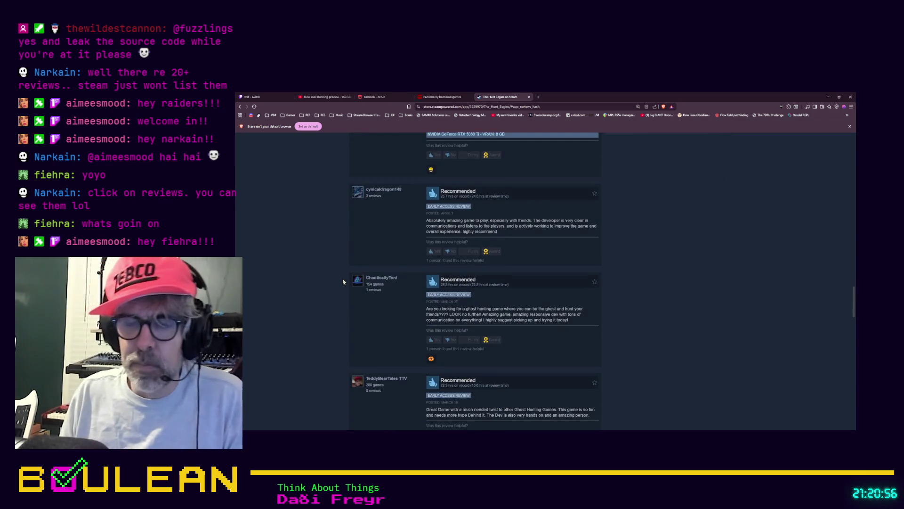
{"action": "scroll", "coordinate": [343, 281], "scroll_direction": "down", "scroll_amount": 2}
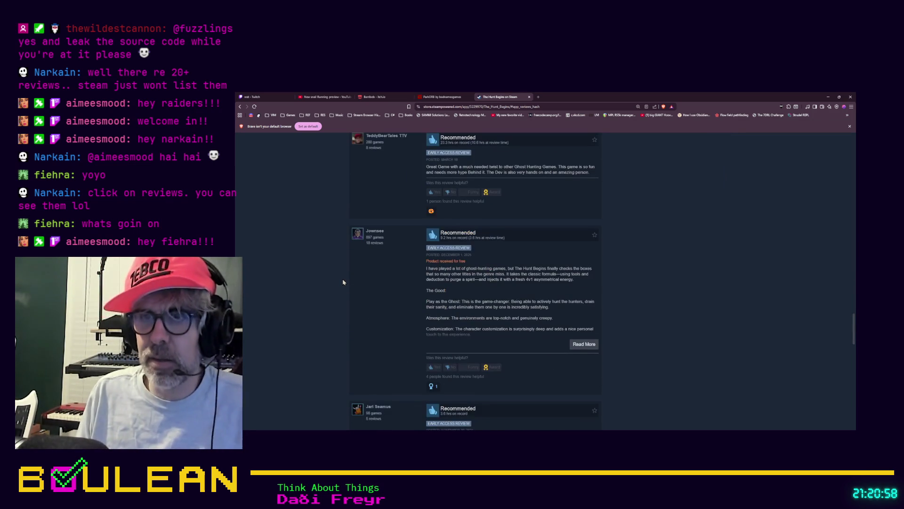
{"action": "scroll", "coordinate": [343, 282], "scroll_direction": "down", "scroll_amount": 2}
{"action": "scroll", "coordinate": [342, 282], "scroll_direction": "down", "scroll_amount": 3}
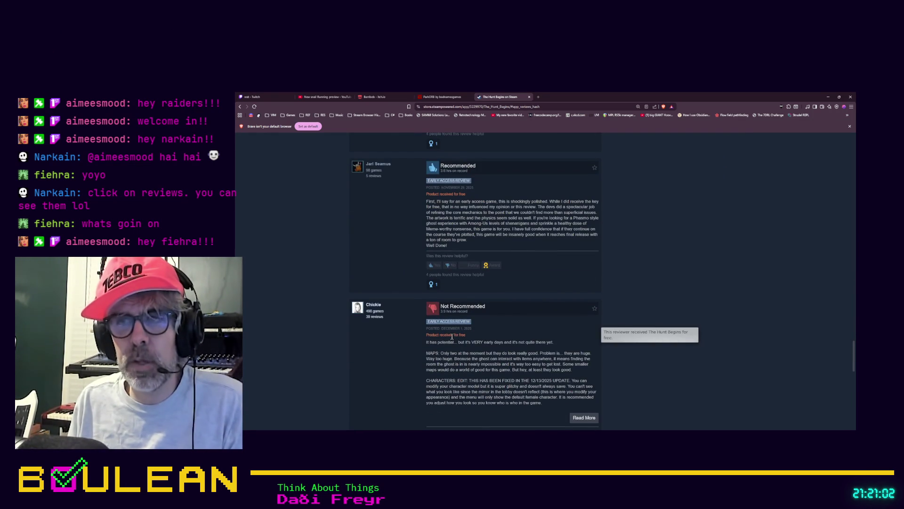
{"action": "scroll", "coordinate": [456, 330], "scroll_direction": "down", "scroll_amount": 1}
{"action": "scroll", "coordinate": [456, 309], "scroll_direction": "down", "scroll_amount": 7}
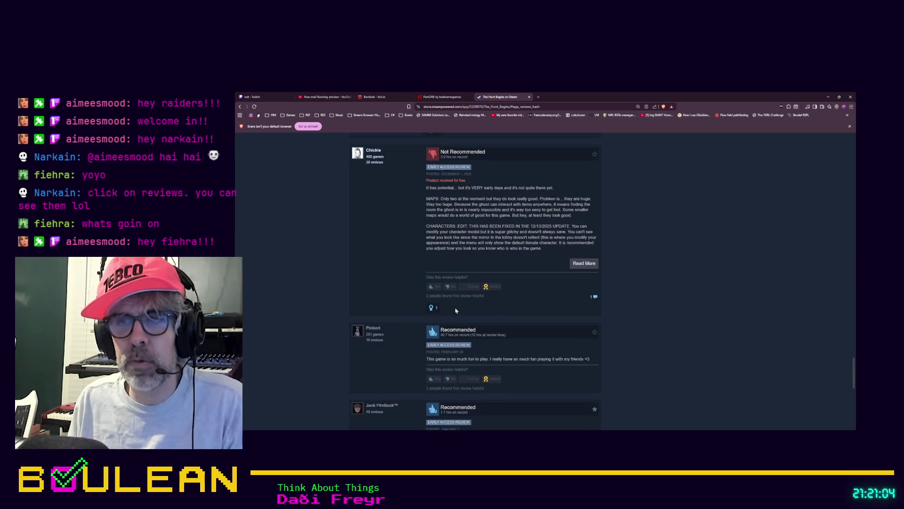
{"action": "scroll", "coordinate": [454, 305], "scroll_direction": "down", "scroll_amount": 3}
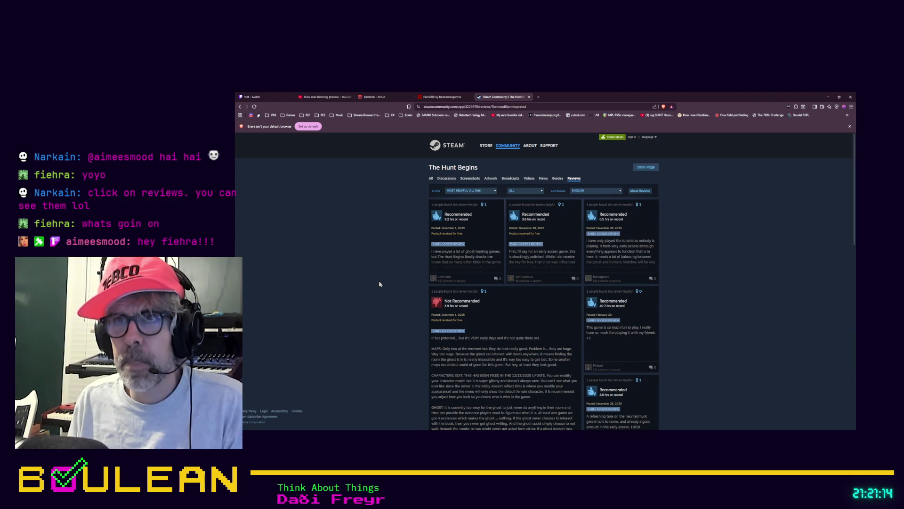
Scroll through all The Hunt Begins community reviews, then minimize the browser
{"action": "scroll", "coordinate": [380, 283], "scroll_direction": "down", "scroll_amount": 3}
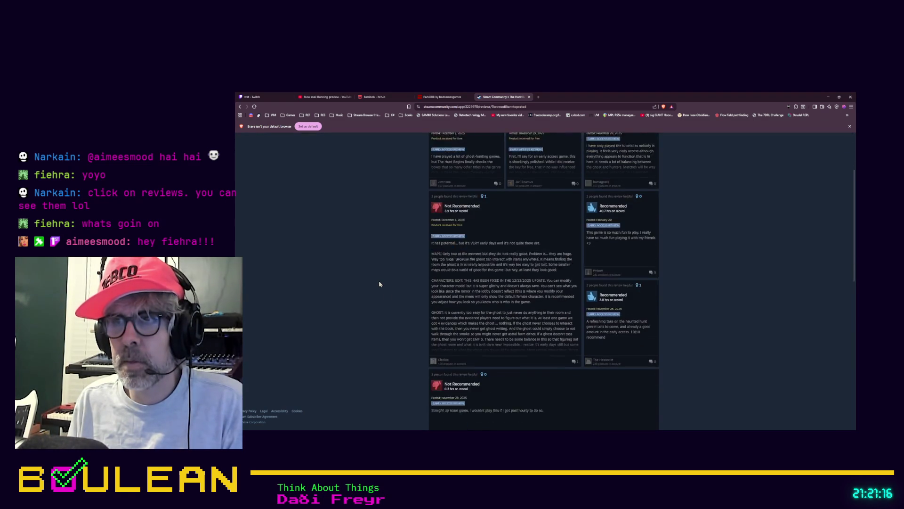
{"action": "scroll", "coordinate": [379, 284], "scroll_direction": "down", "scroll_amount": 2}
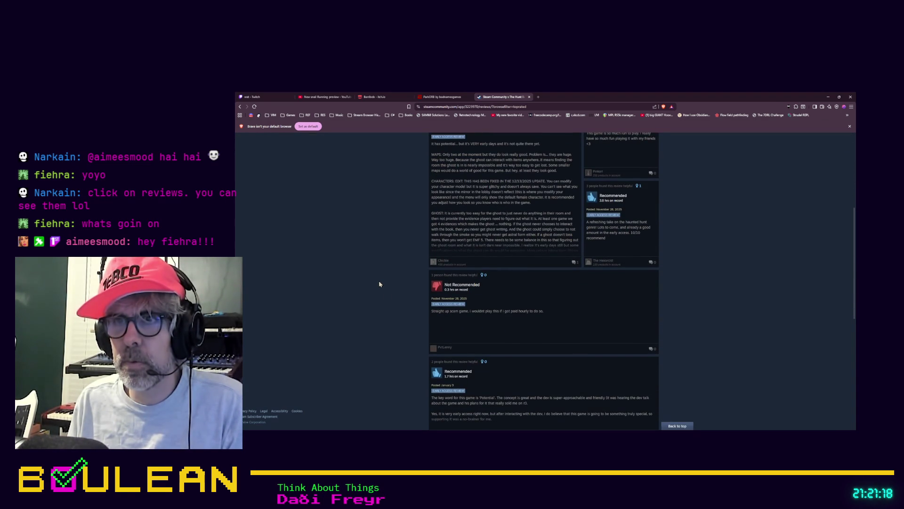
{"action": "scroll", "coordinate": [379, 284], "scroll_direction": "down", "scroll_amount": 3}
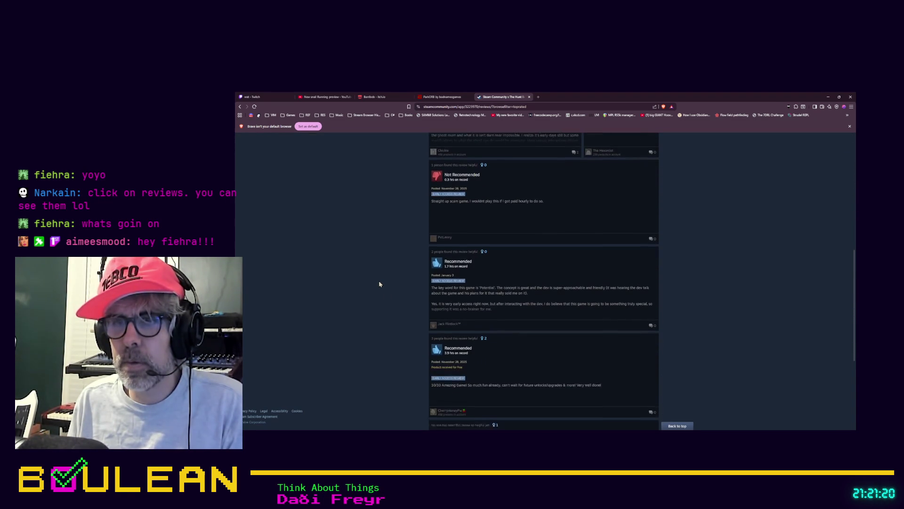
{"action": "scroll", "coordinate": [379, 284], "scroll_direction": "down", "scroll_amount": 1}
{"action": "scroll", "coordinate": [379, 284], "scroll_direction": "down", "scroll_amount": 1}
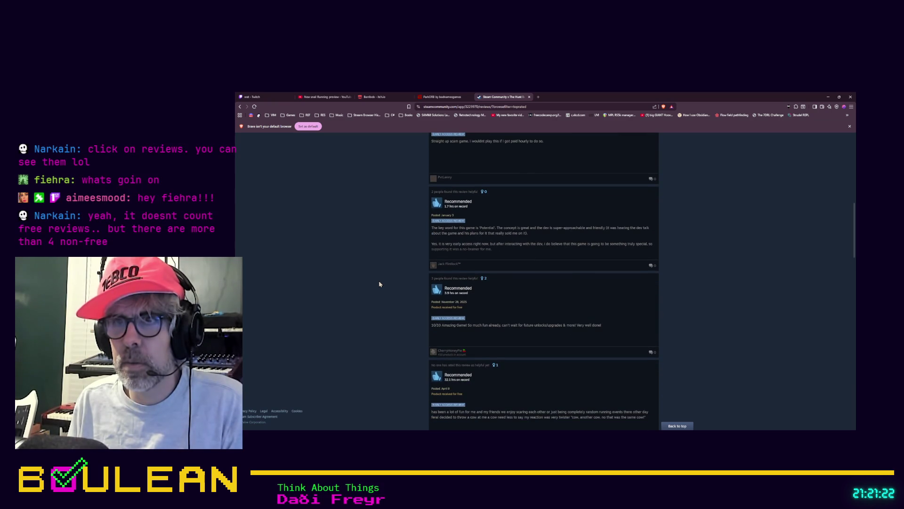
{"action": "scroll", "coordinate": [379, 284], "scroll_direction": "down", "scroll_amount": 2}
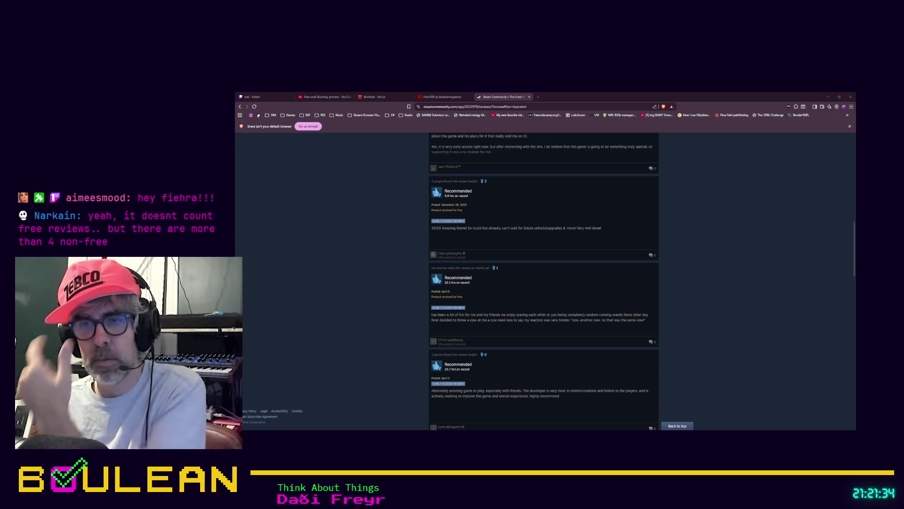
{"action": "scroll", "coordinate": [544, 282], "scroll_direction": "down", "scroll_amount": 2}
{"action": "scroll", "coordinate": [544, 282], "scroll_direction": "down", "scroll_amount": 3}
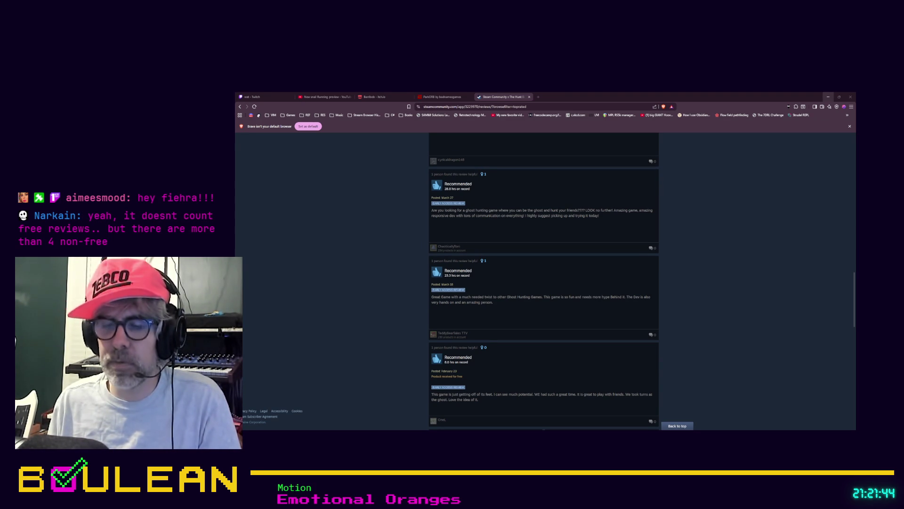
{"action": "left_click", "coordinate": [828, 97]}
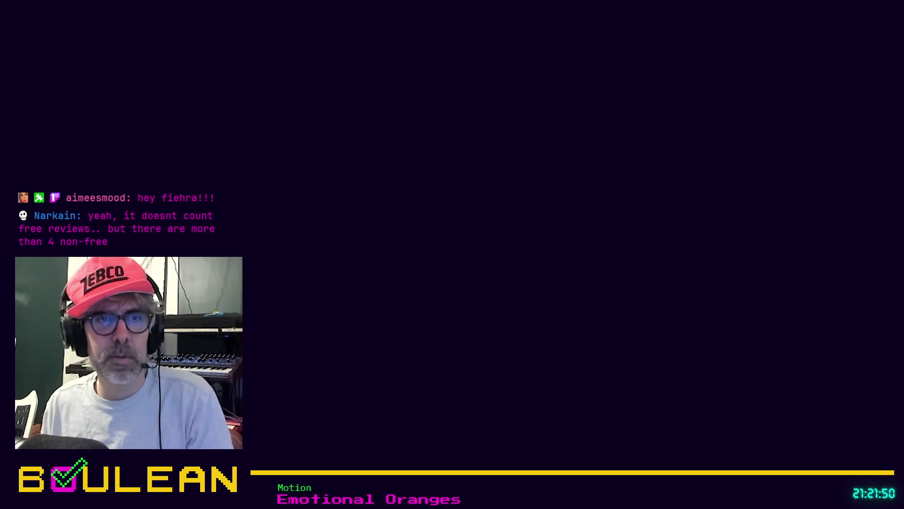
Extend line 20 with global_position plus a Vector2 starting with randf_range
{"action": "key", "text": "alt+Tab"}
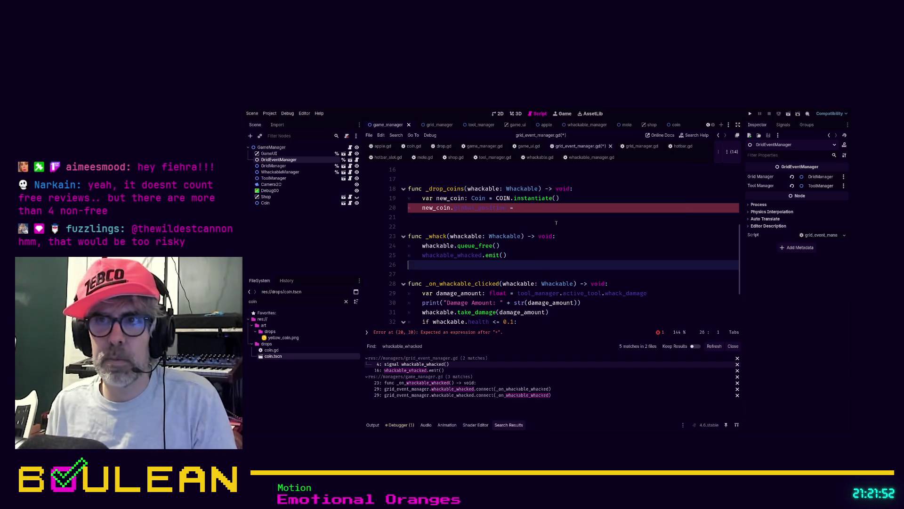
{"action": "left_click", "coordinate": [545, 210]}
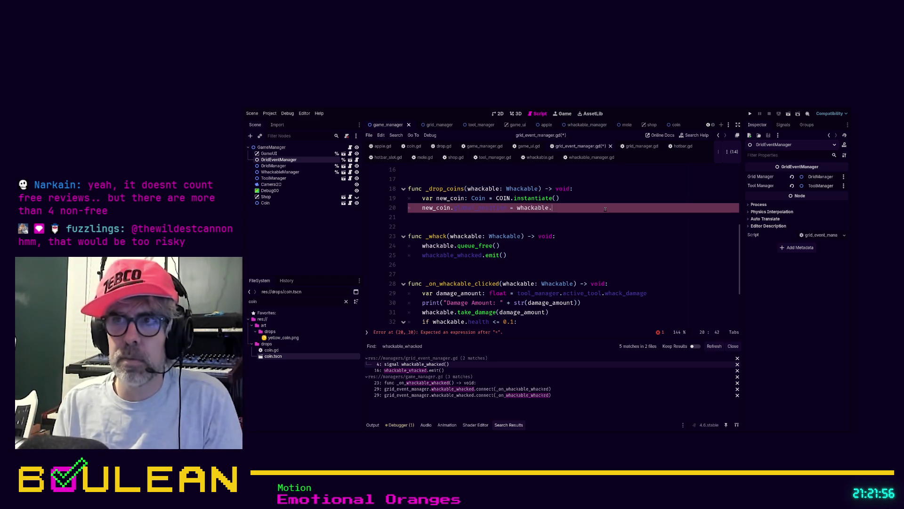
{"action": "type", "text": "gl"}
{"action": "key", "text": "Return"}
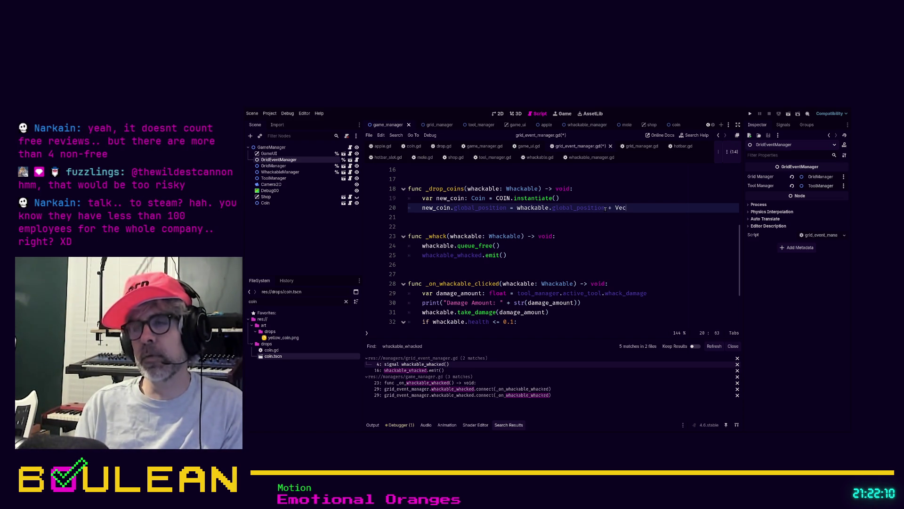
{"action": "type", "text": "tor2(ran"}
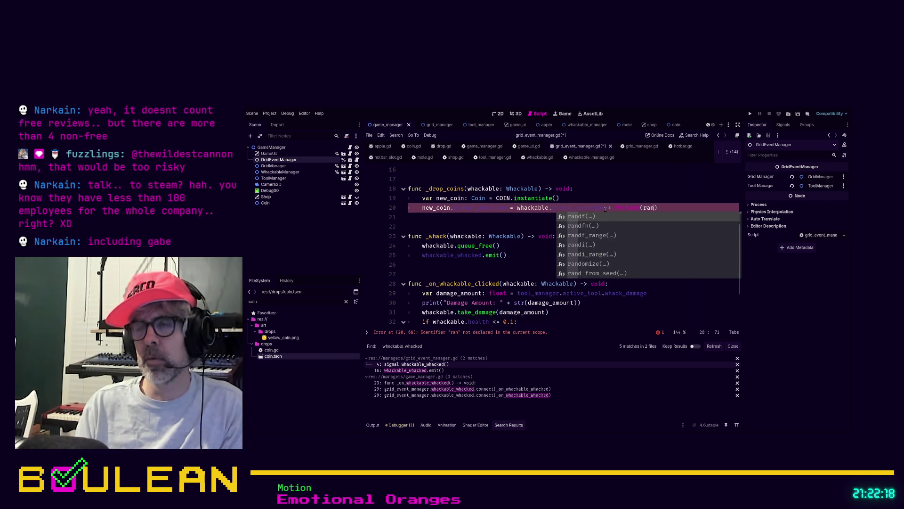
{"action": "type", "text": "df_"}
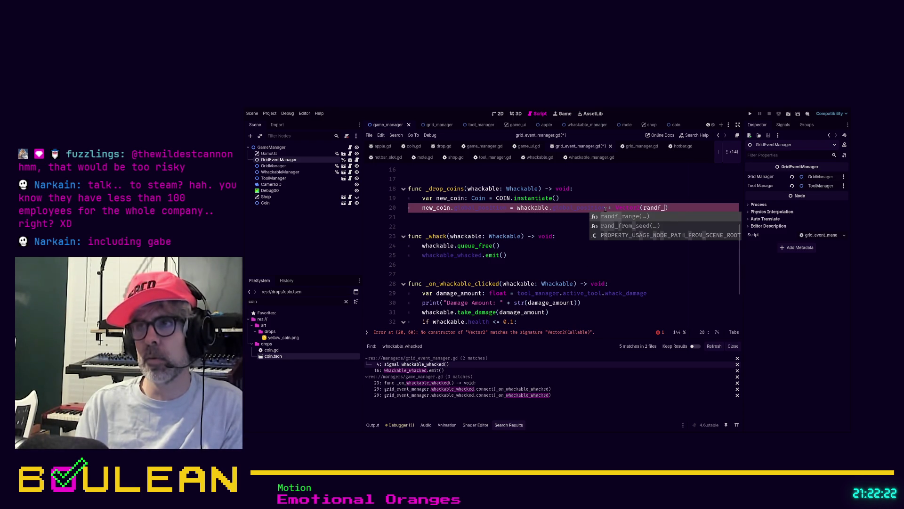
{"action": "key", "text": "Return"}
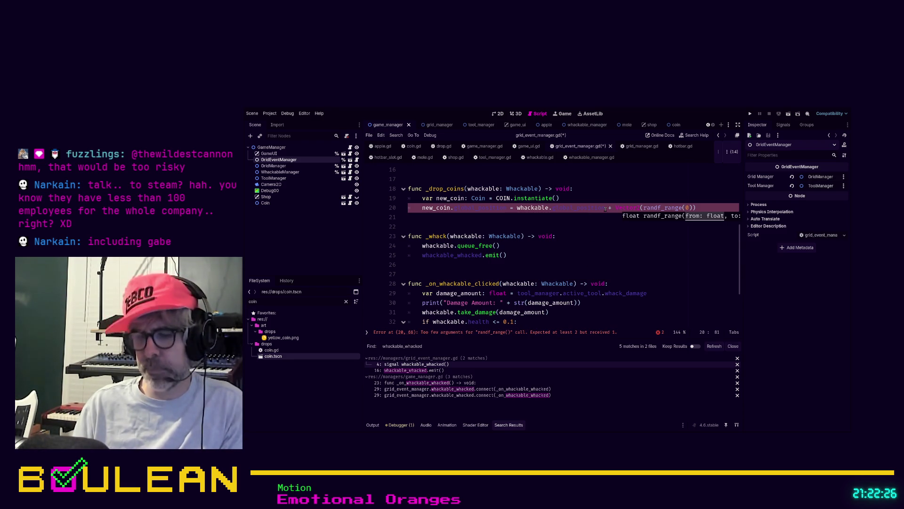
Complete the offset as Vector2(randf_range(0, 1.0), randf_range(0, 1.0)) and save the script
{"action": "type", "text": ", "}
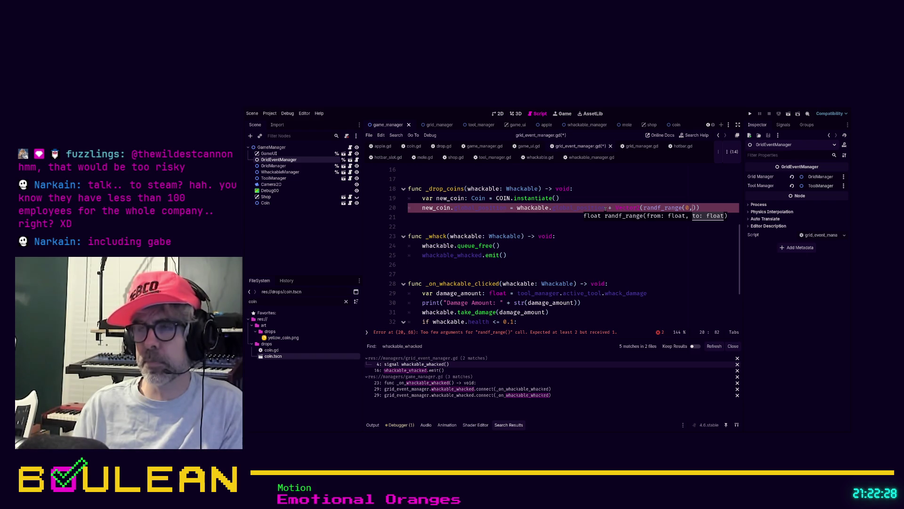
{"action": "type", "text": "1.0), "}
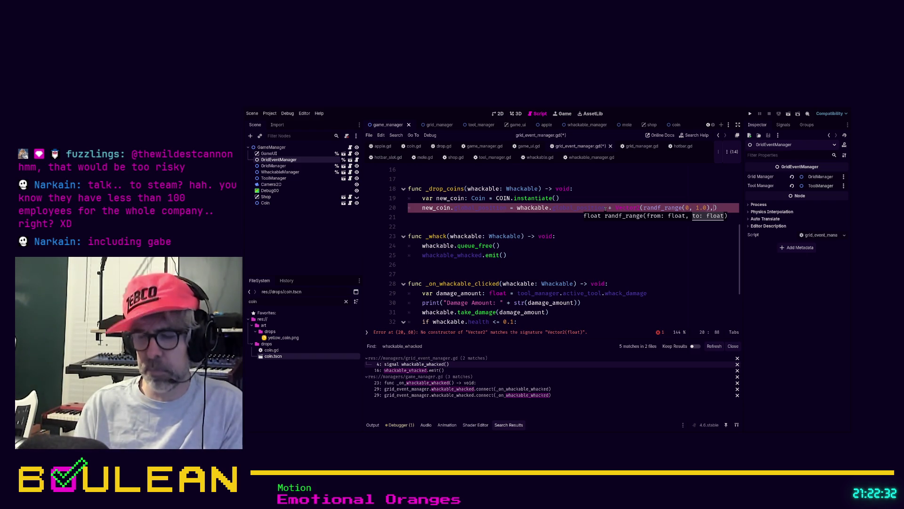
{"action": "type", "text": "Ve"}
{"action": "key", "text": "BackSpace"}
{"action": "key", "text": "BackSpace"}
{"action": "key", "text": "BackSpace"}
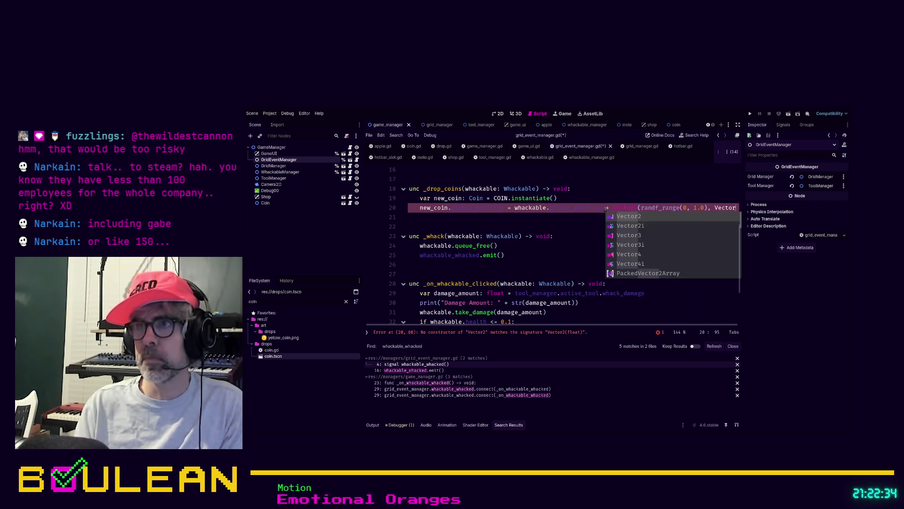
{"action": "key", "text": "BackSpace"}
{"action": "type", "text": "randf"}
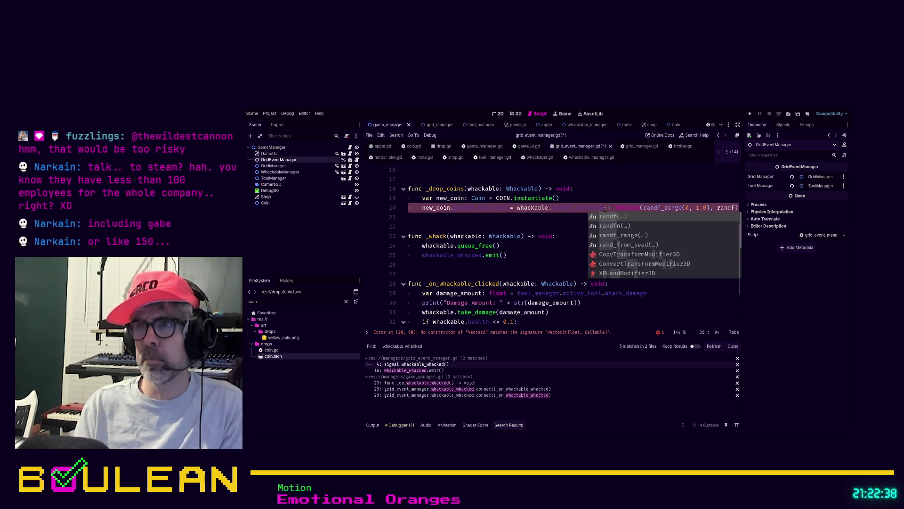
{"action": "type", "text": "_ra"}
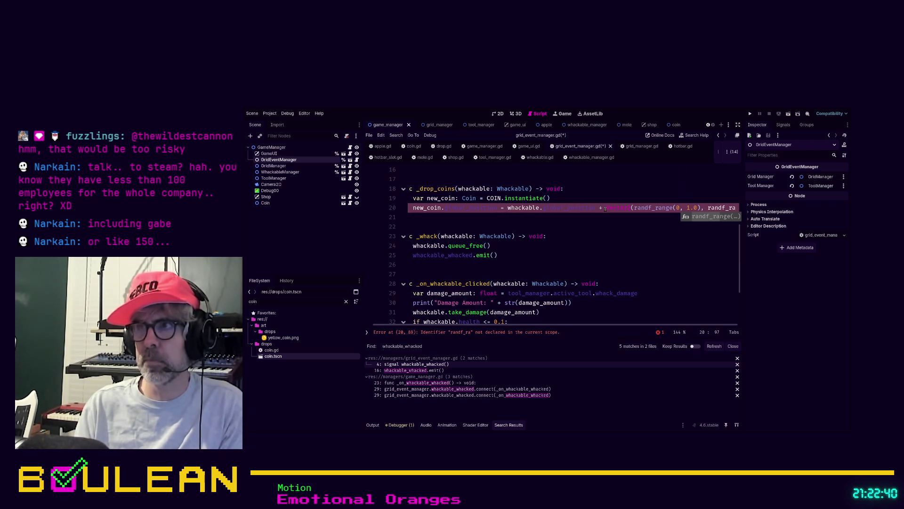
{"action": "key", "text": "Return"}
{"action": "type", "text": "0,"}
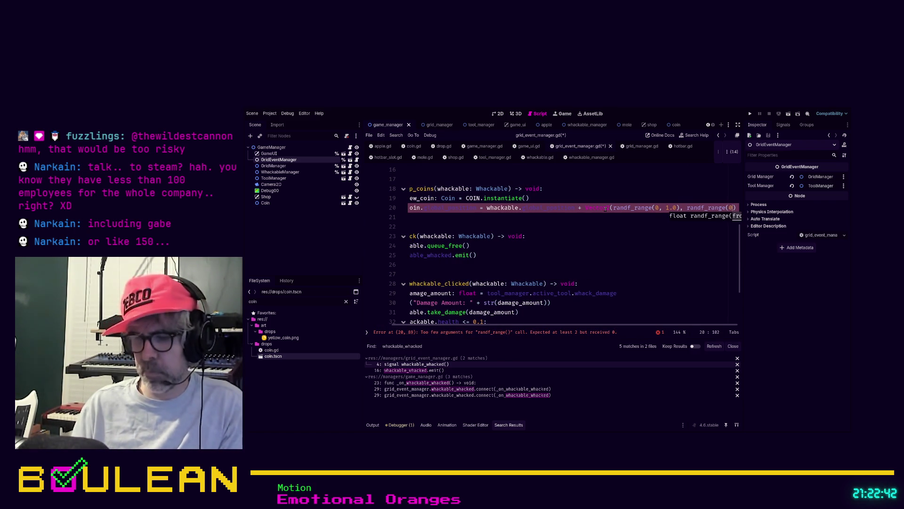
{"action": "type", "text": " 1.0"}
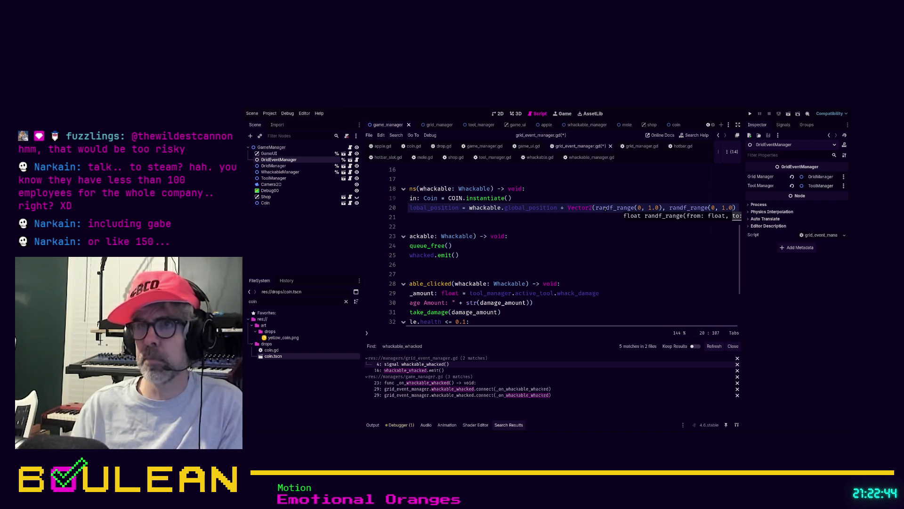
{"action": "key", "text": "Home"}
{"action": "key", "text": "ctrl+s"}
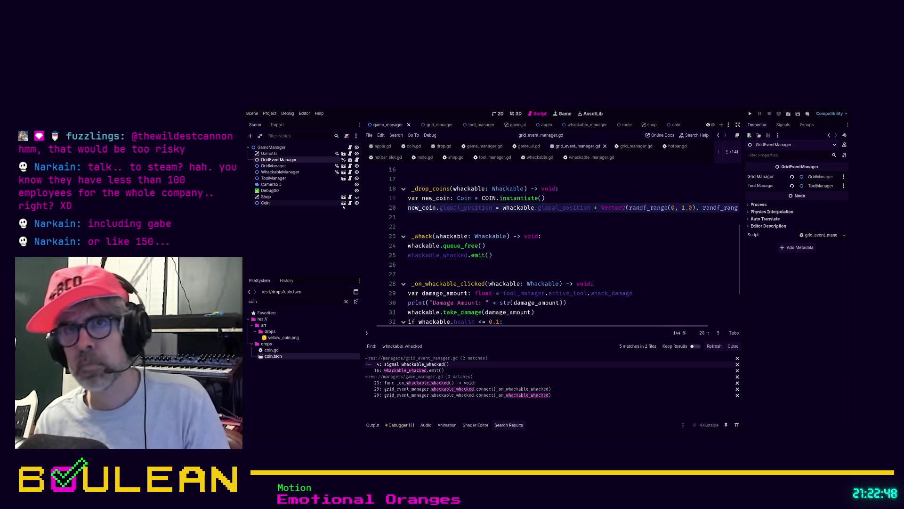
{"action": "left_click", "coordinate": [538, 217]}
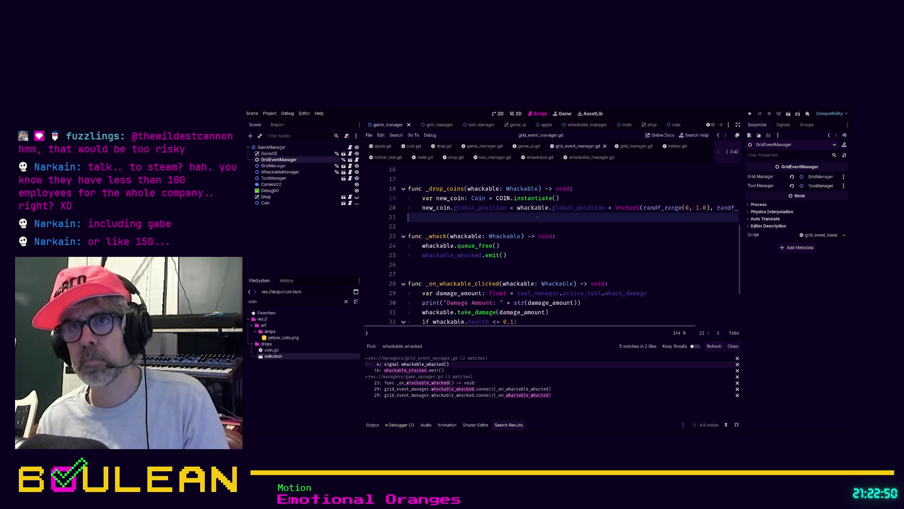
{"action": "key", "text": "F5"}
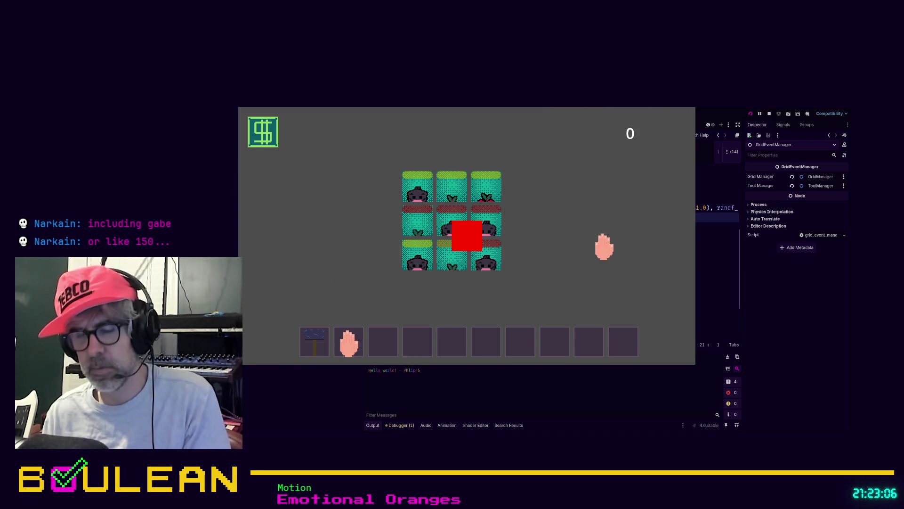
{"action": "key", "text": "F8"}
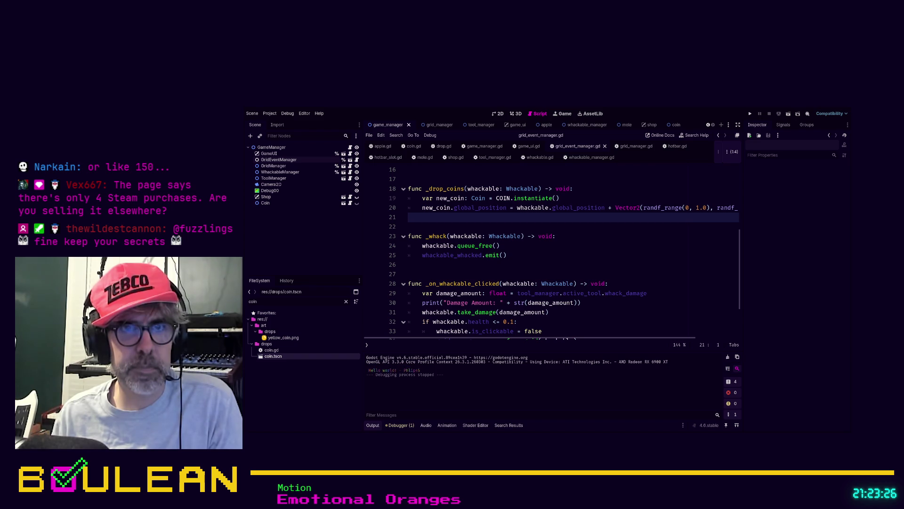
Hide the Debug00 node and run the project with F5
{"action": "left_click", "coordinate": [518, 321]}
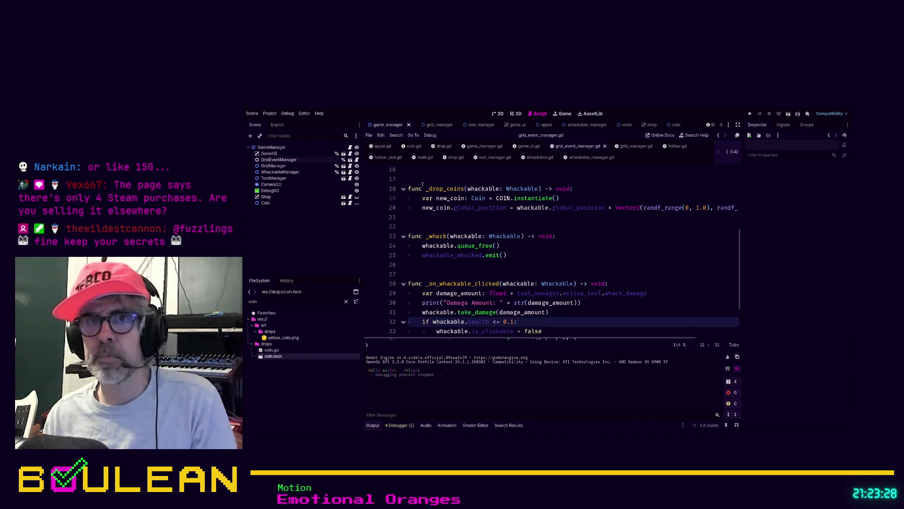
{"action": "left_click", "coordinate": [357, 191]}
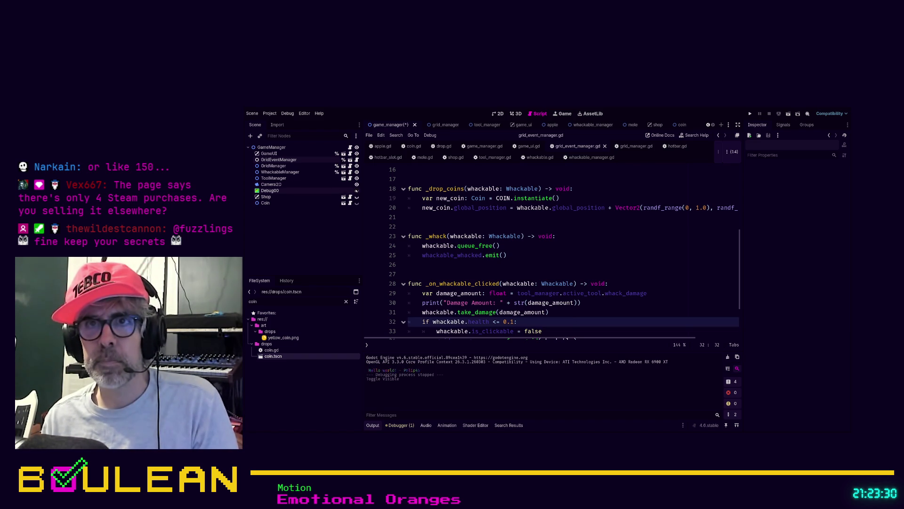
{"action": "left_click", "coordinate": [579, 253]}
{"action": "key", "text": "F5"}
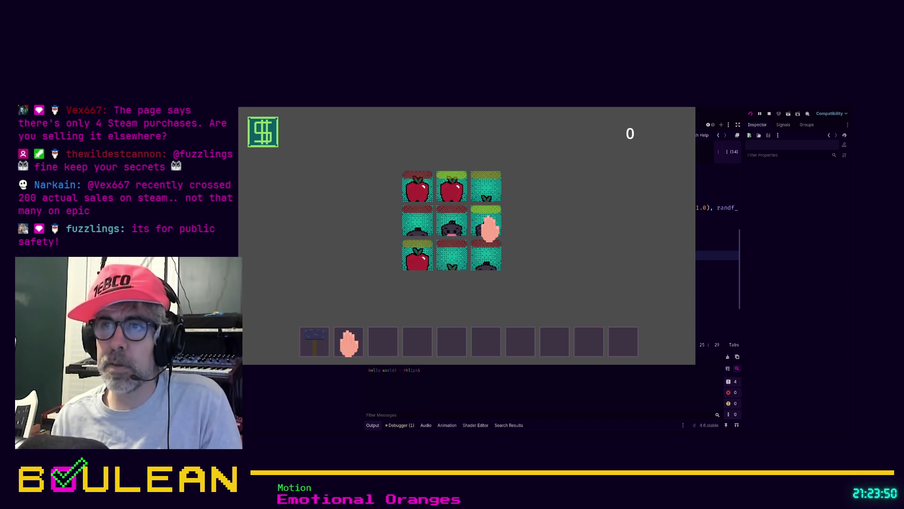
Whack the bottom-row moles and apple until the counter reaches 4, then stop the game
{"action": "left_click", "coordinate": [488, 227]}
{"action": "left_click", "coordinate": [489, 261]}
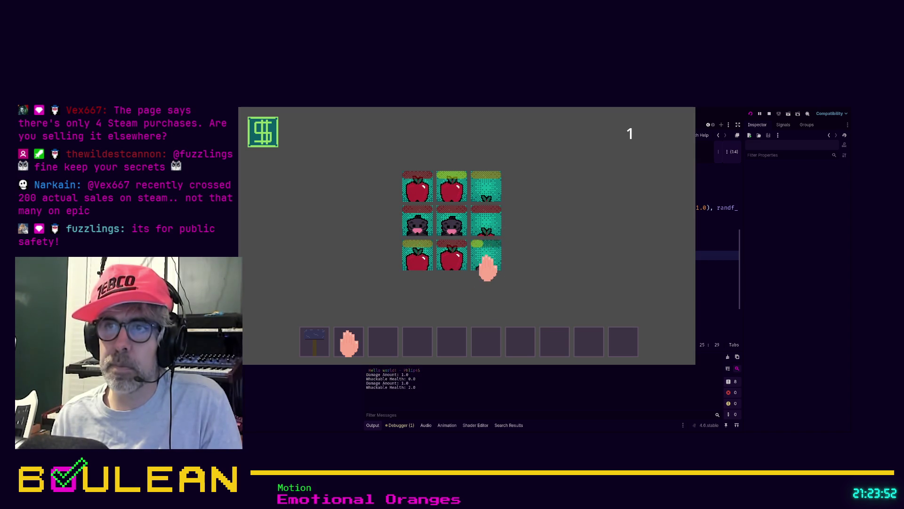
{"action": "left_click", "coordinate": [486, 264]}
{"action": "left_click", "coordinate": [486, 264]}
{"action": "left_click", "coordinate": [459, 271]}
{"action": "left_click", "coordinate": [459, 271]}
{"action": "left_click", "coordinate": [453, 269]}
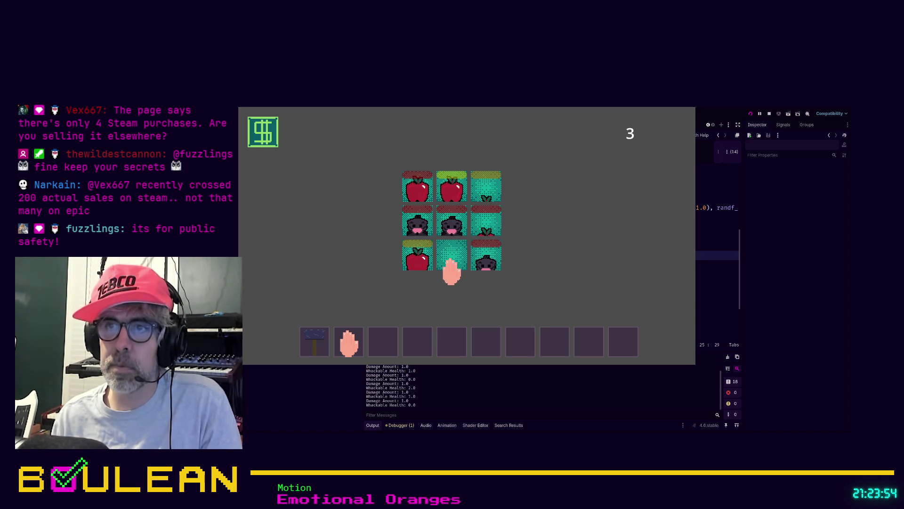
{"action": "left_click", "coordinate": [422, 270]}
{"action": "left_click", "coordinate": [419, 264]}
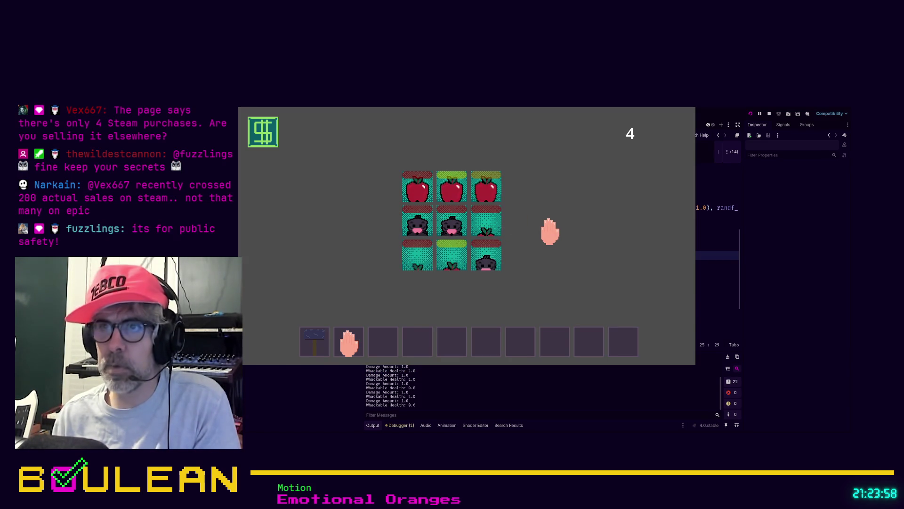
{"action": "key", "text": "F8"}
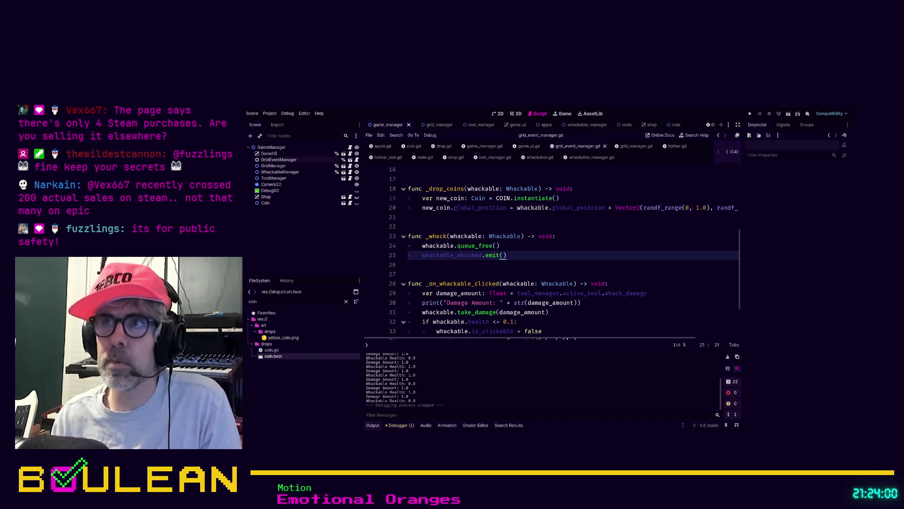
Check the coin scene, then return to the grid_event_manager script
{"action": "left_click", "coordinate": [674, 124]}
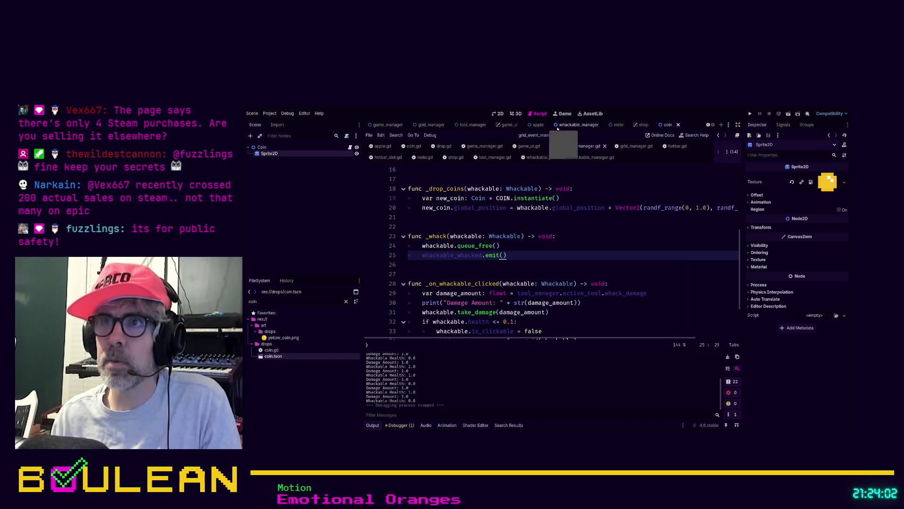
{"action": "left_click", "coordinate": [498, 114]}
{"action": "left_click", "coordinate": [376, 169]}
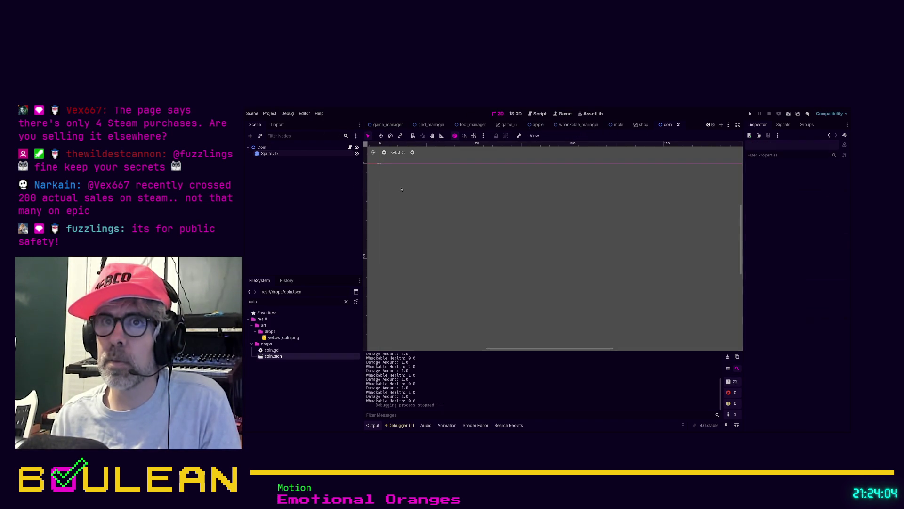
{"action": "scroll", "coordinate": [377, 165], "scroll_direction": "up", "scroll_amount": 5}
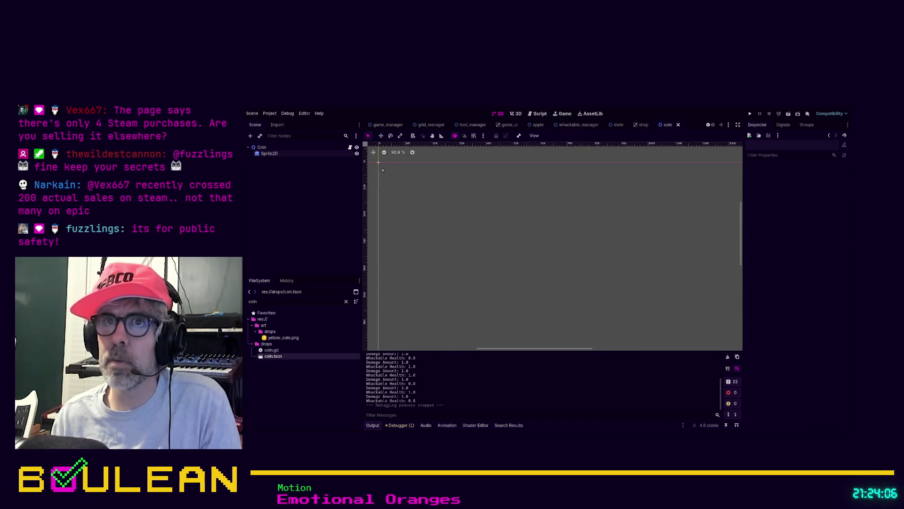
{"action": "left_click", "coordinate": [536, 114]}
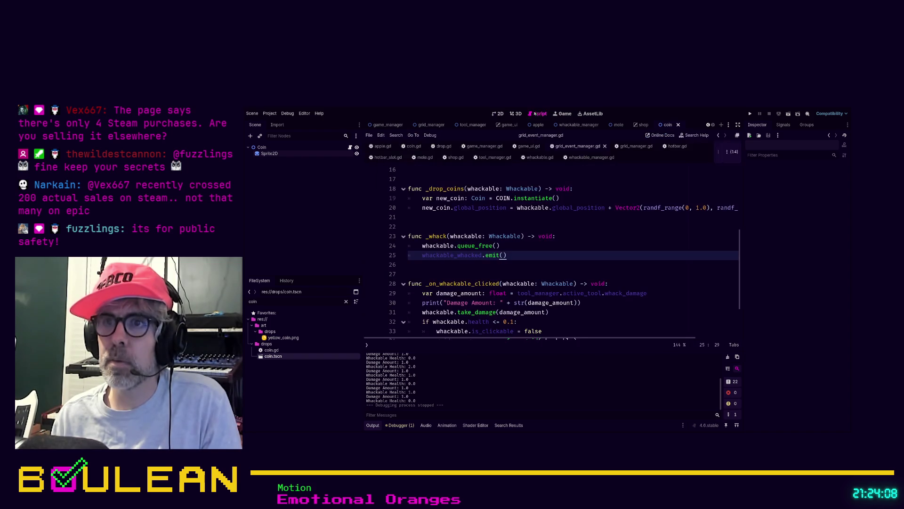
{"action": "scroll", "coordinate": [553, 236], "scroll_direction": "up", "scroll_amount": 3}
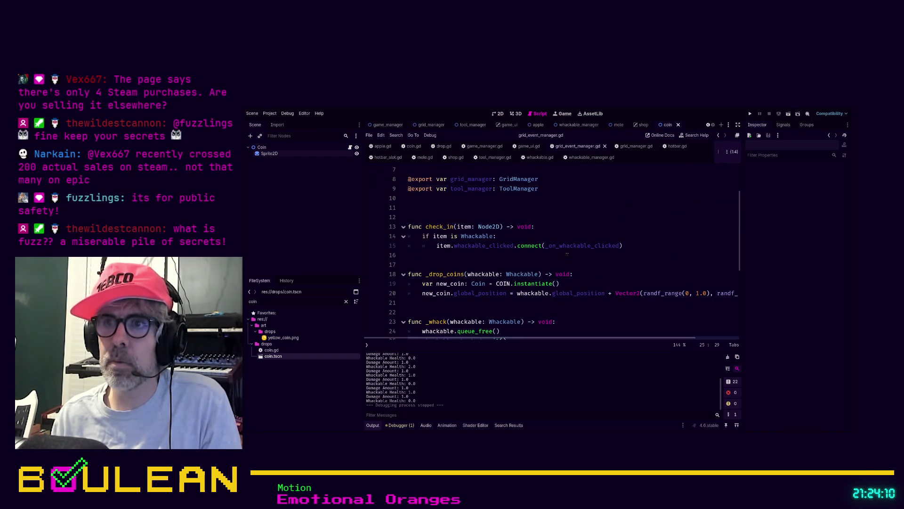
Add add_child(new_coin) after the coin position code, save, and run the game
{"action": "left_click", "coordinate": [446, 303]}
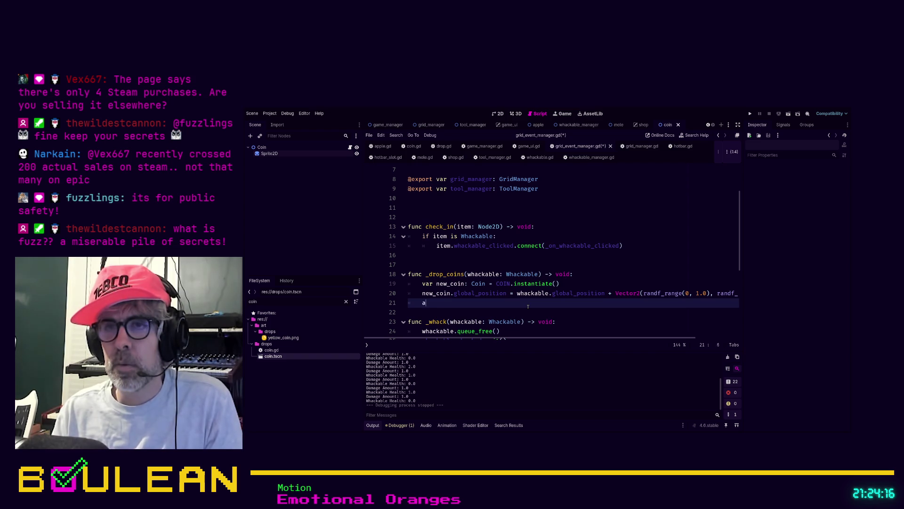
{"action": "type", "text": "dd_"}
{"action": "key", "text": "Return"}
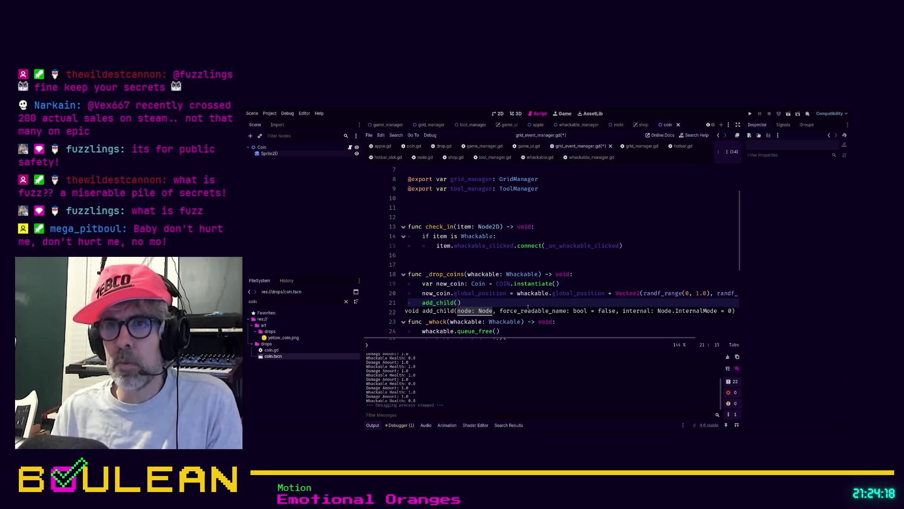
{"action": "key", "text": "Return"}
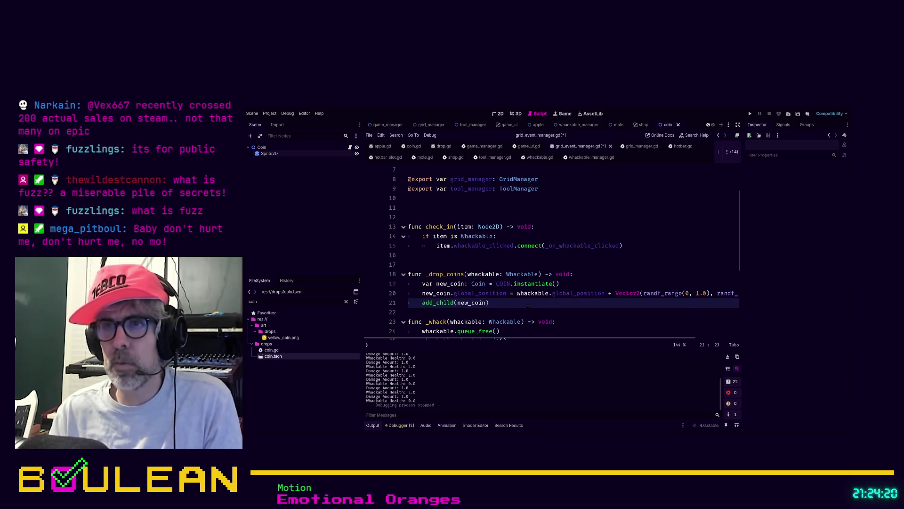
{"action": "type", "text": ")"}
{"action": "key", "text": "ctrl+s"}
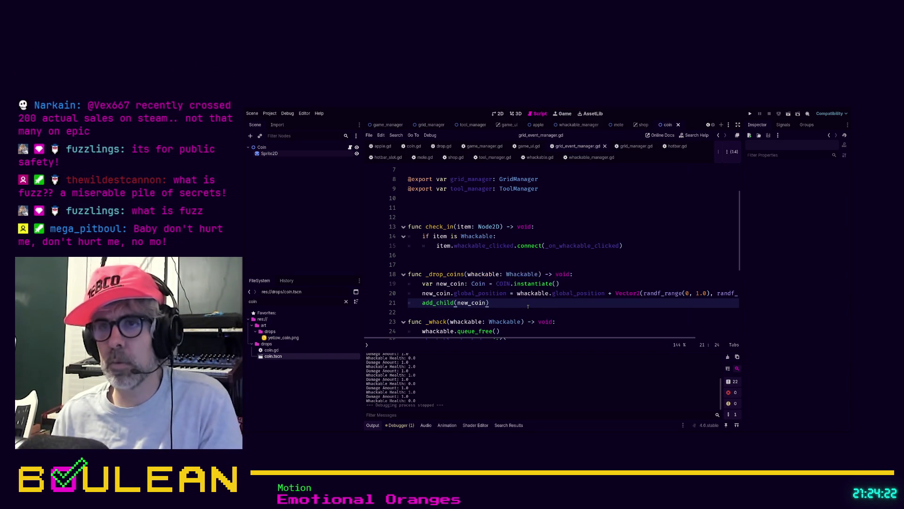
{"action": "key", "text": "Down"}
{"action": "key", "text": "Return"}
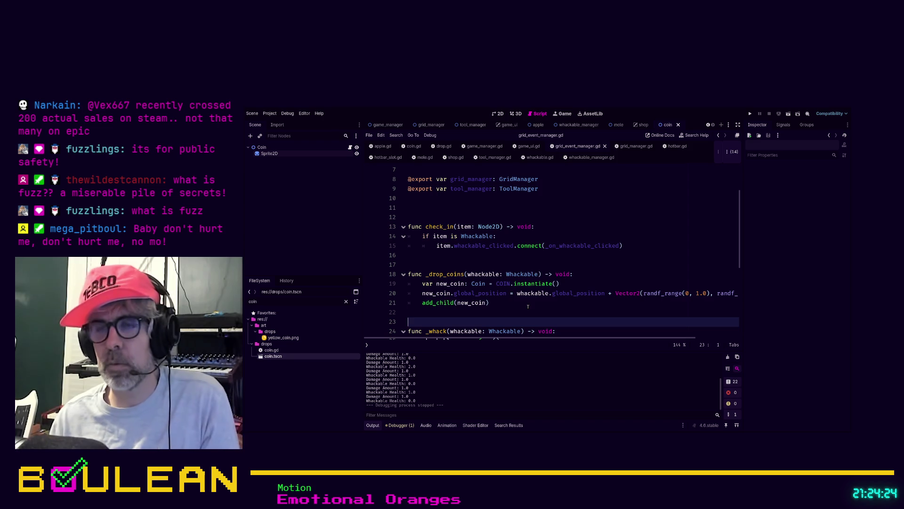
{"action": "key", "text": "F5"}
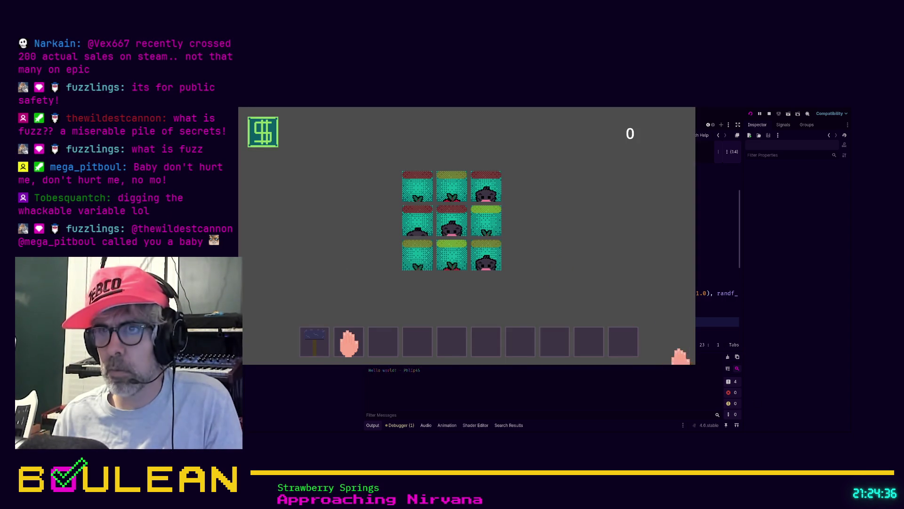
Whack moles in the bottom and middle rows to drop coins, then stop the game
{"action": "left_click", "coordinate": [452, 246]}
{"action": "left_click", "coordinate": [487, 258]}
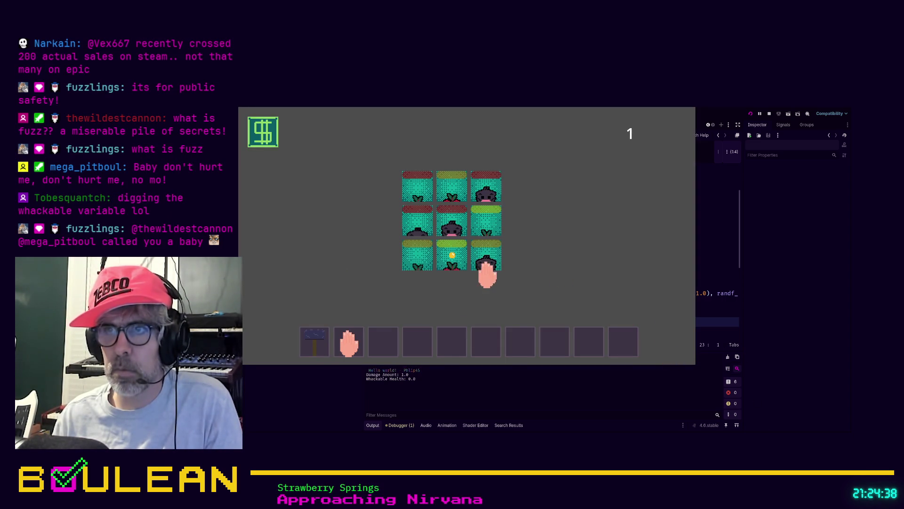
{"action": "left_click", "coordinate": [486, 255]}
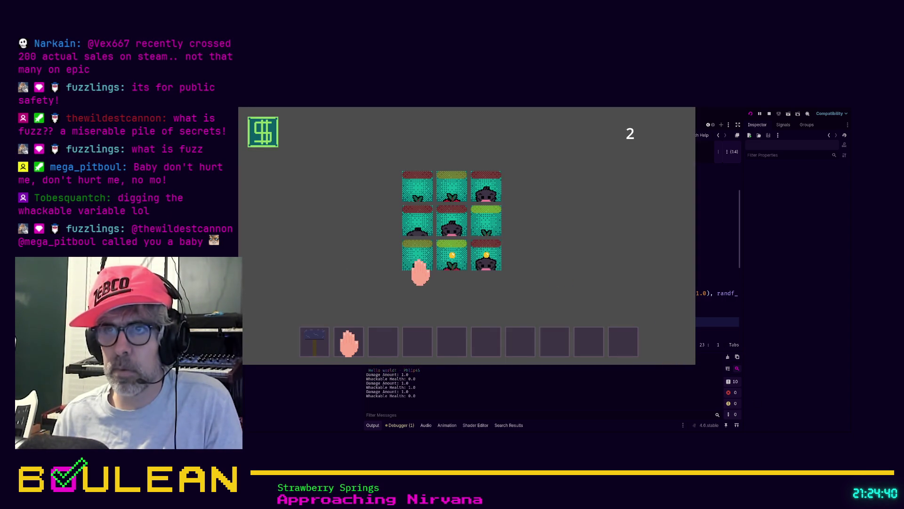
{"action": "left_click", "coordinate": [416, 257]}
{"action": "left_click", "coordinate": [417, 264]}
{"action": "left_click", "coordinate": [418, 220]}
{"action": "left_click", "coordinate": [458, 219]}
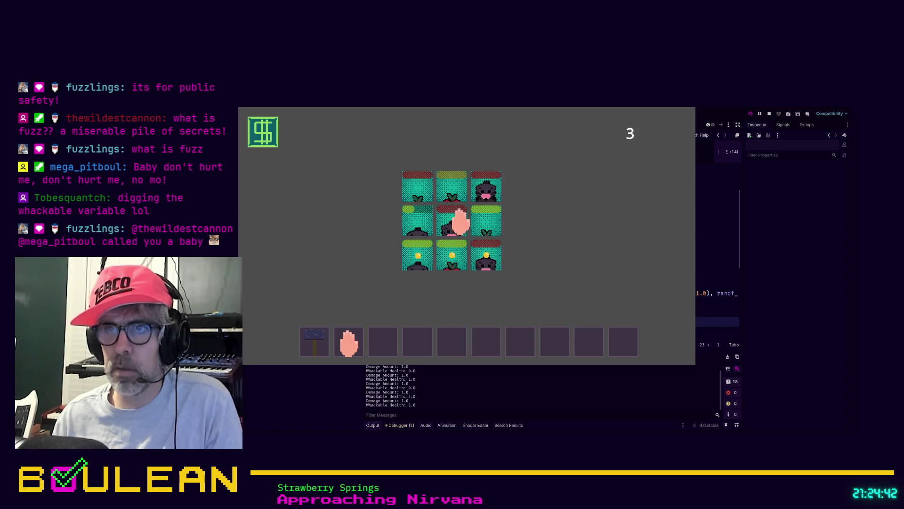
{"action": "left_click", "coordinate": [414, 229]}
{"action": "left_click", "coordinate": [415, 232]}
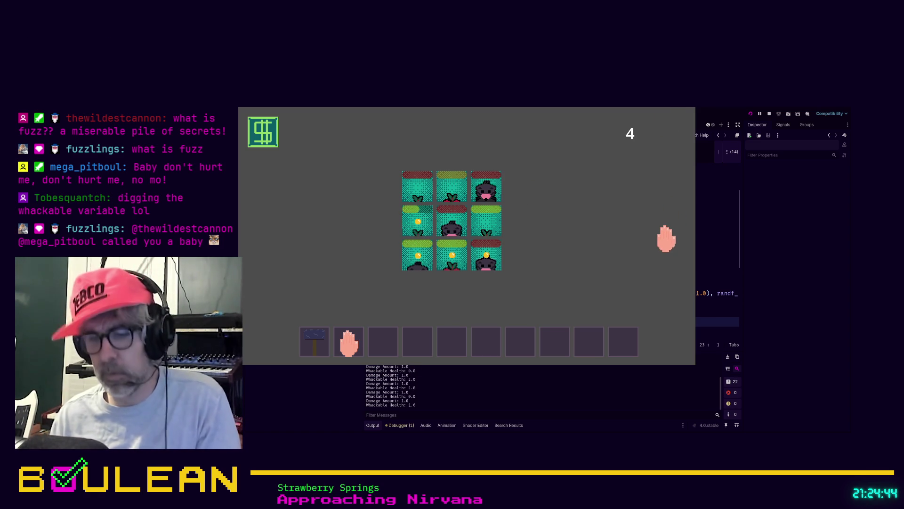
{"action": "key", "text": "F8"}
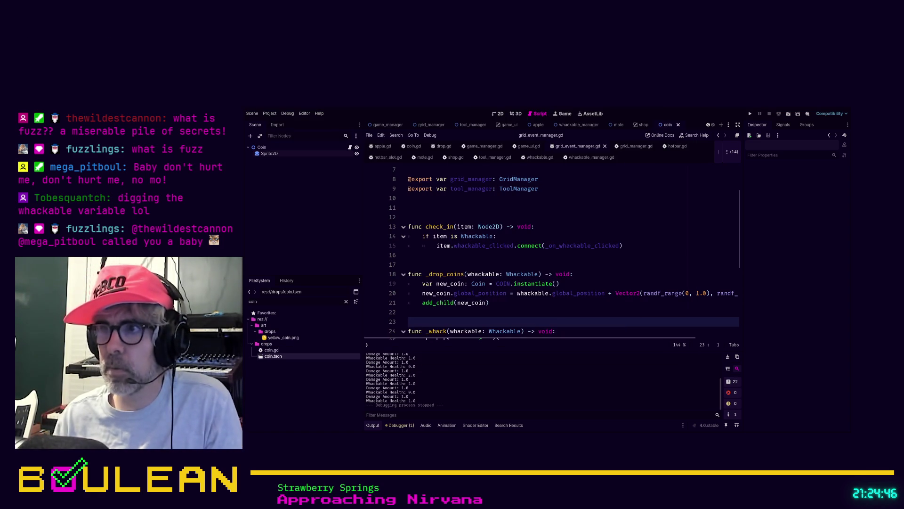
Change both randf_range offsets on line 20 to (-4.0, 4.0)
{"action": "left_click", "coordinate": [698, 293]}
{"action": "key", "text": "BackSpace"}
{"action": "type", "text": "6"}
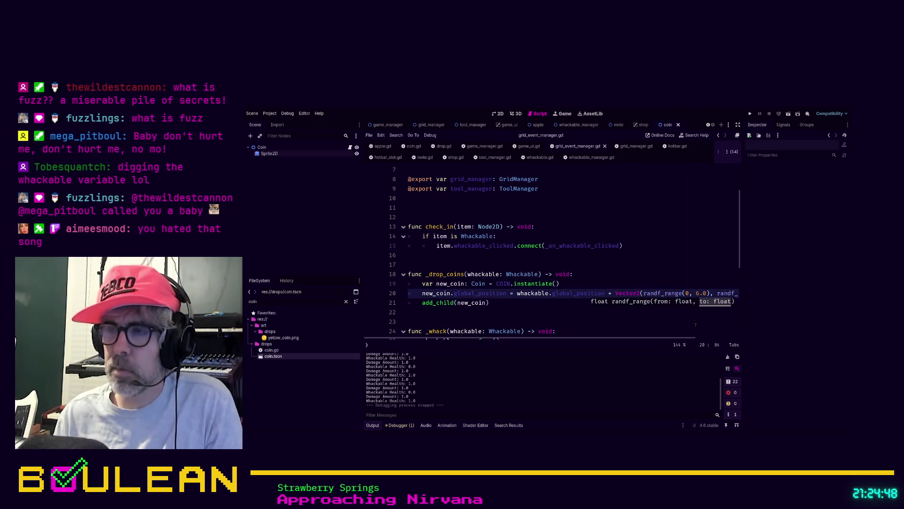
{"action": "key", "text": "BackSpace"}
{"action": "type", "text": "8"}
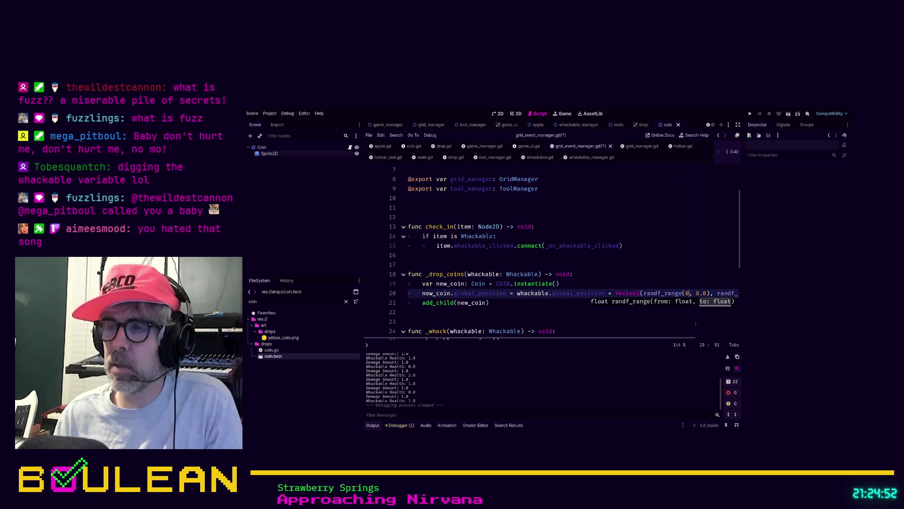
{"action": "key", "text": "Left"}
{"action": "key", "text": "Left"}
{"action": "key", "text": "Left"}
{"action": "key", "text": "BackSpace"}
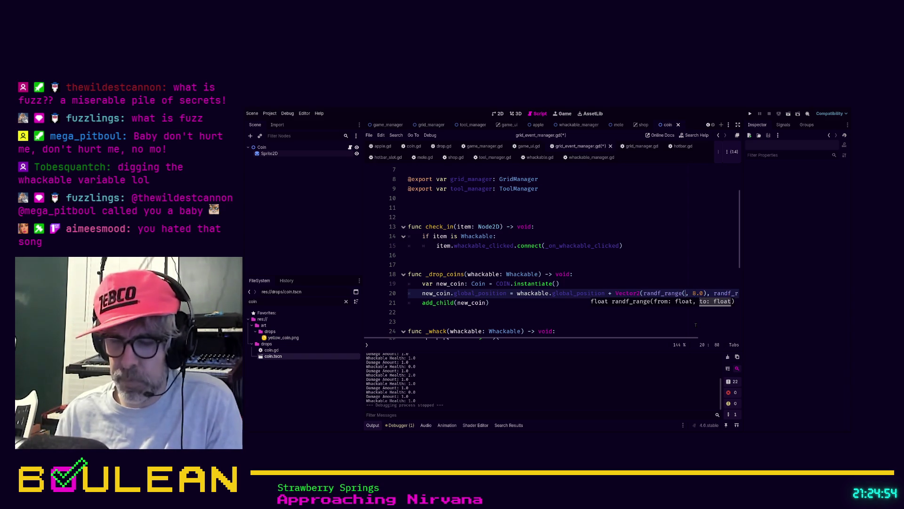
{"action": "type", "text": "-4.0"}
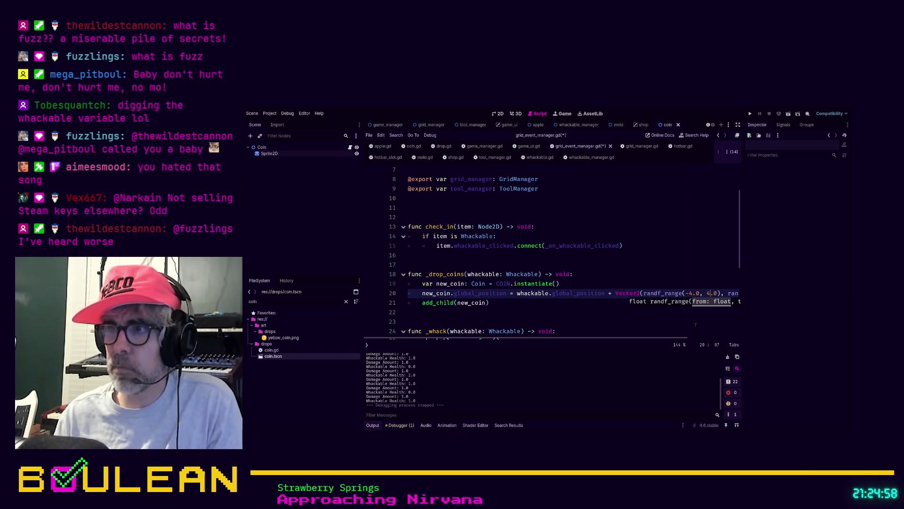
{"action": "key", "text": "End"}
{"action": "key", "text": "BackSpace"}
{"action": "key", "text": "BackSpace"}
{"action": "key", "text": "BackSpace"}
{"action": "type", "text": "4.0"}
{"action": "key", "text": "Delete"}
{"action": "type", "text": "-4."}
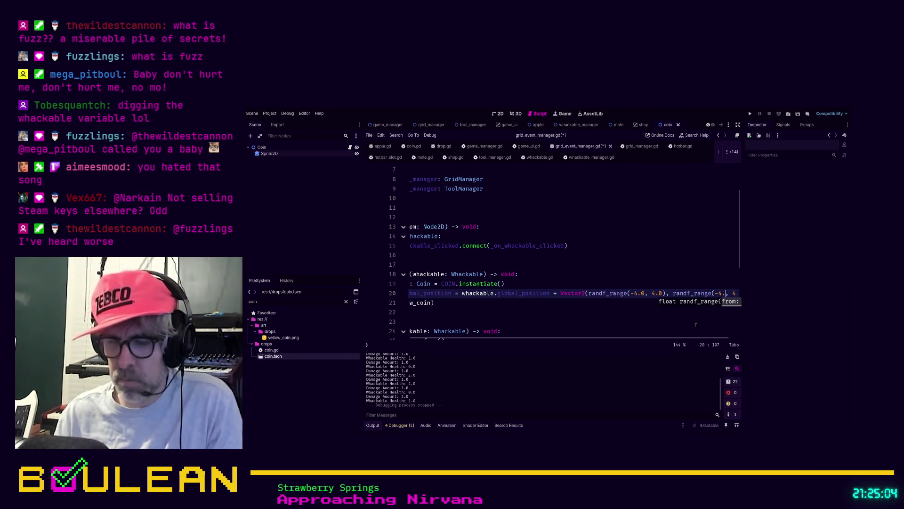
{"action": "type", "text": "0"}
Save and test-run the game with the wider coin spread, then stop it
{"action": "key", "text": "F5"}
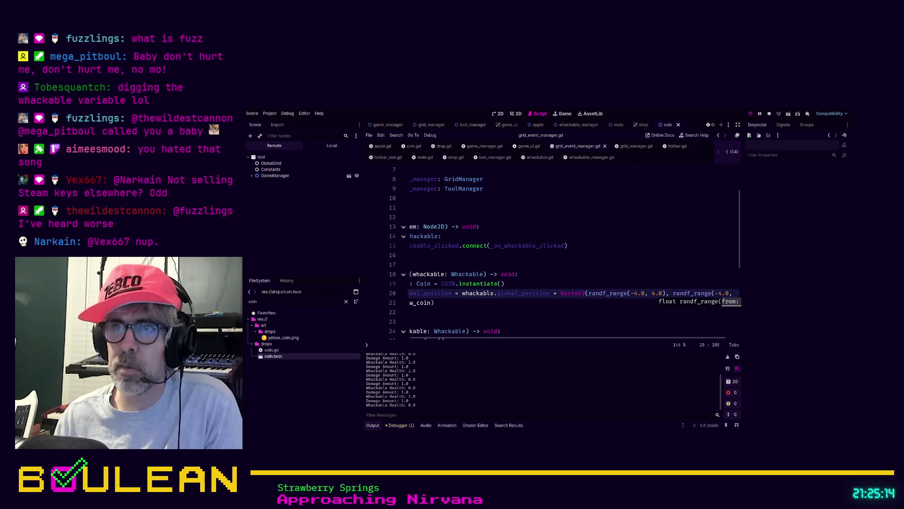
{"action": "key", "text": "alt+Tab"}
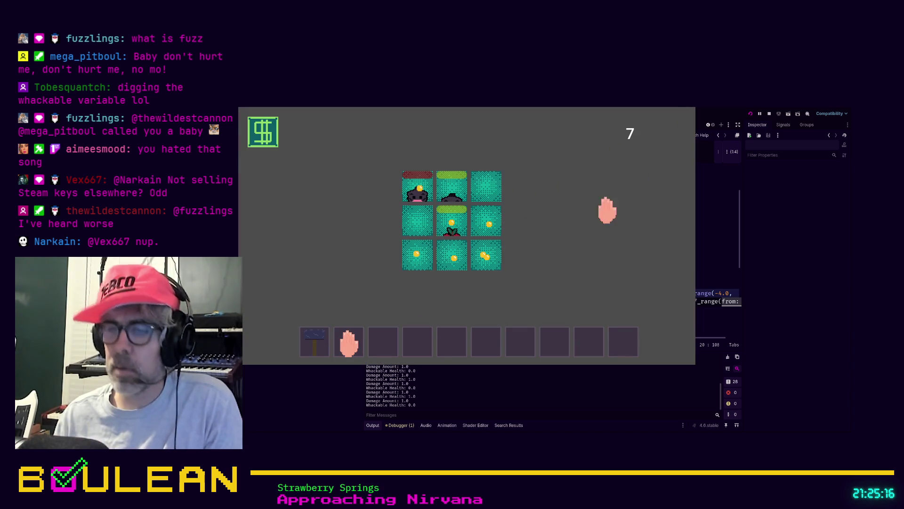
{"action": "key", "text": "F8"}
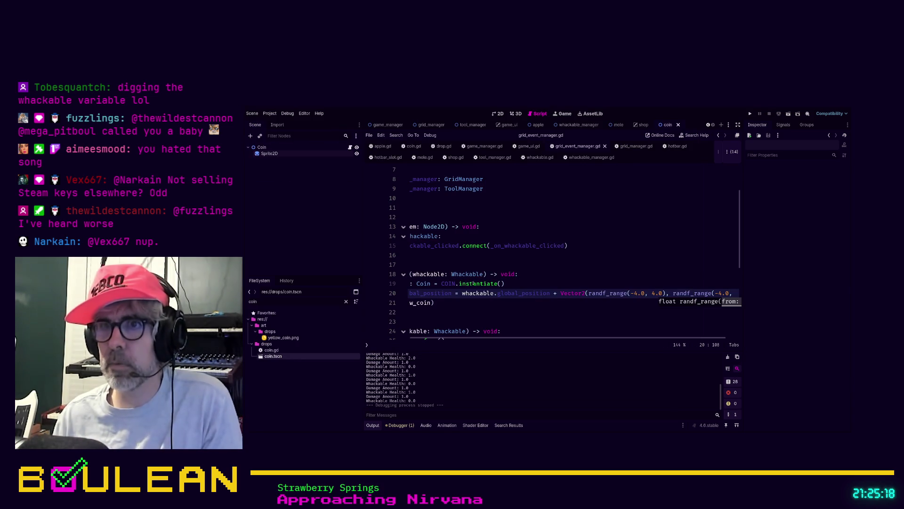
{"action": "scroll", "coordinate": [512, 244], "scroll_direction": "up", "scroll_amount": 2}
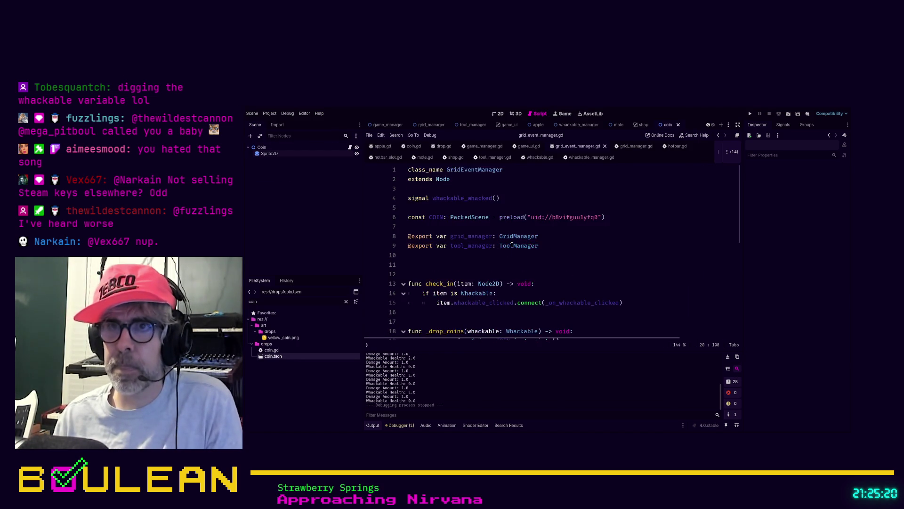
Declare a new exported drop_range: Vector2 = Vector2 on line 11
{"action": "left_click", "coordinate": [455, 254]}
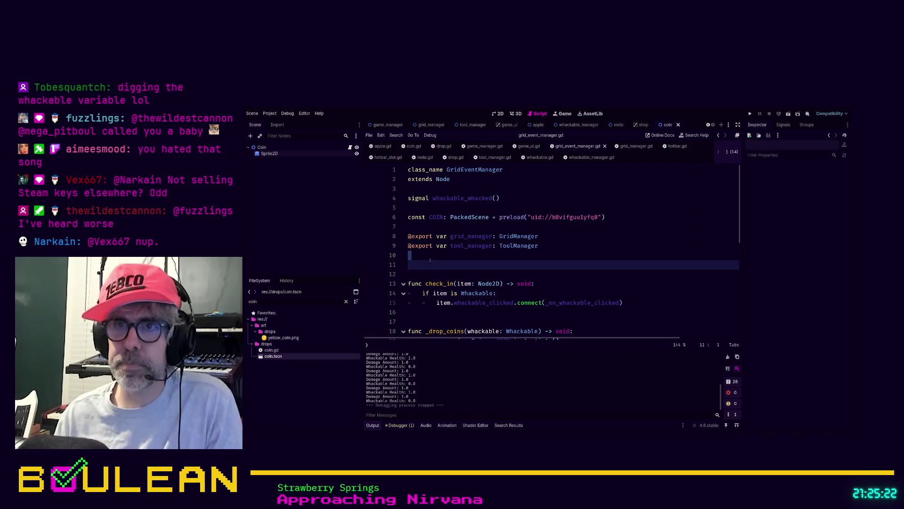
{"action": "key", "text": "Return"}
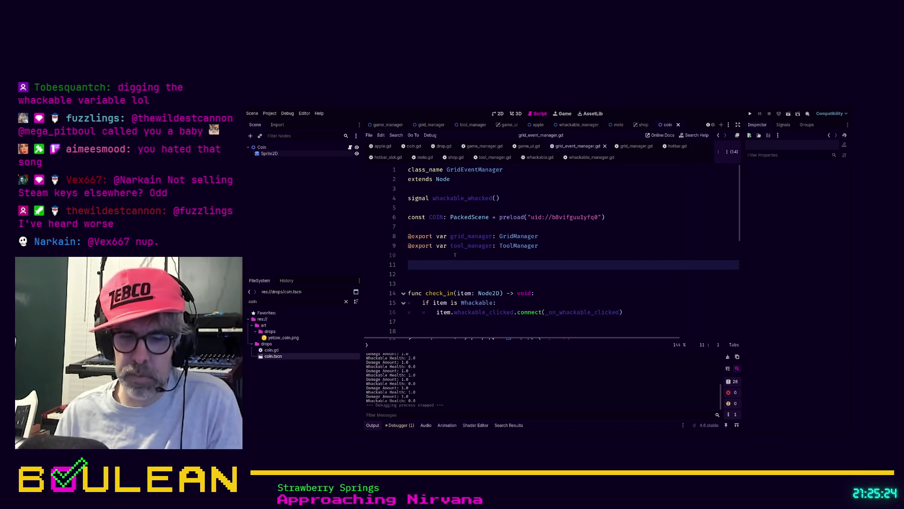
{"action": "type", "text": "@export var"}
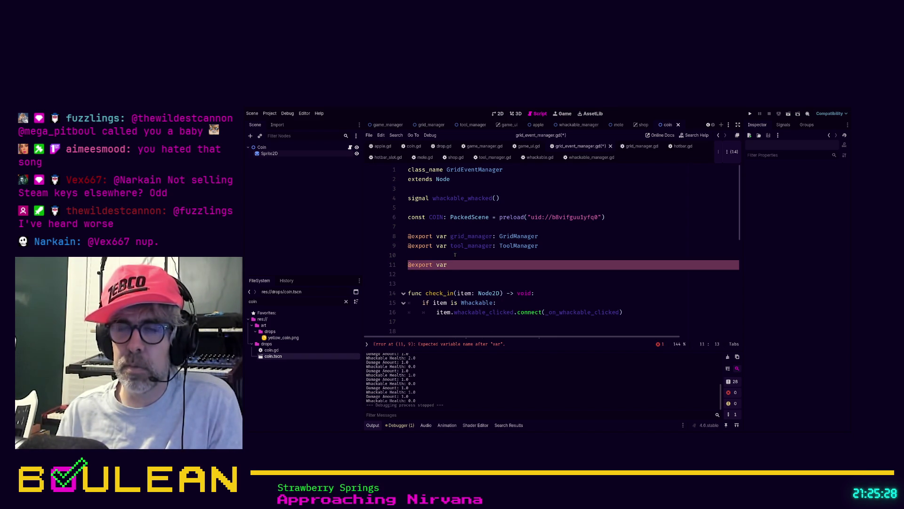
{"action": "type", "text": "ange:"}
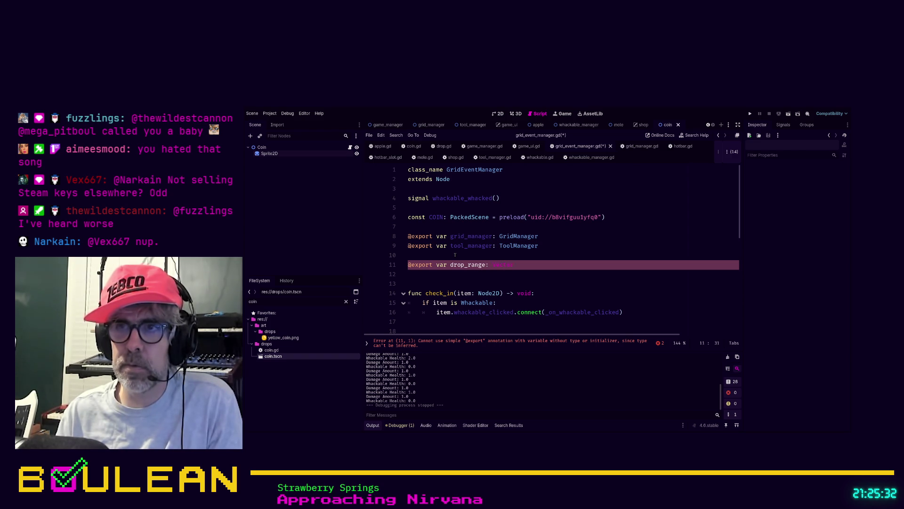
{"action": "type", "text": "2"}
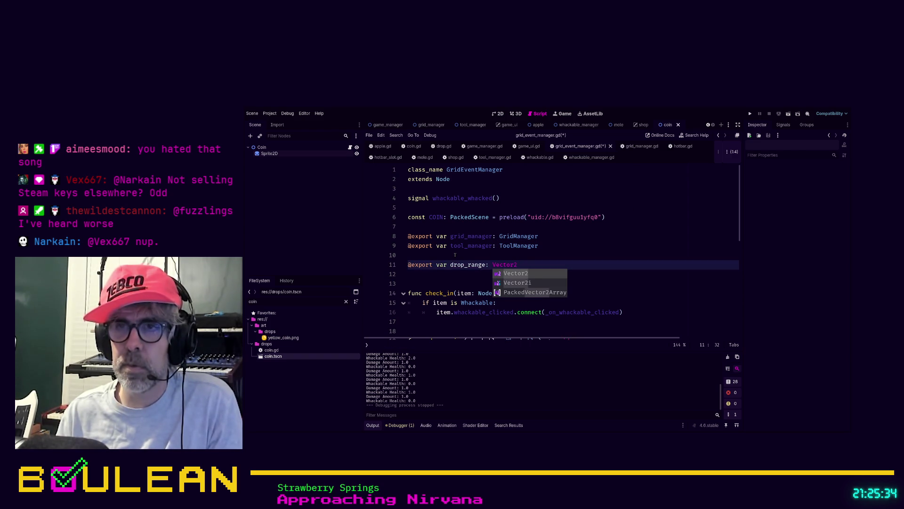
{"action": "type", "text": "(randi_ra"}
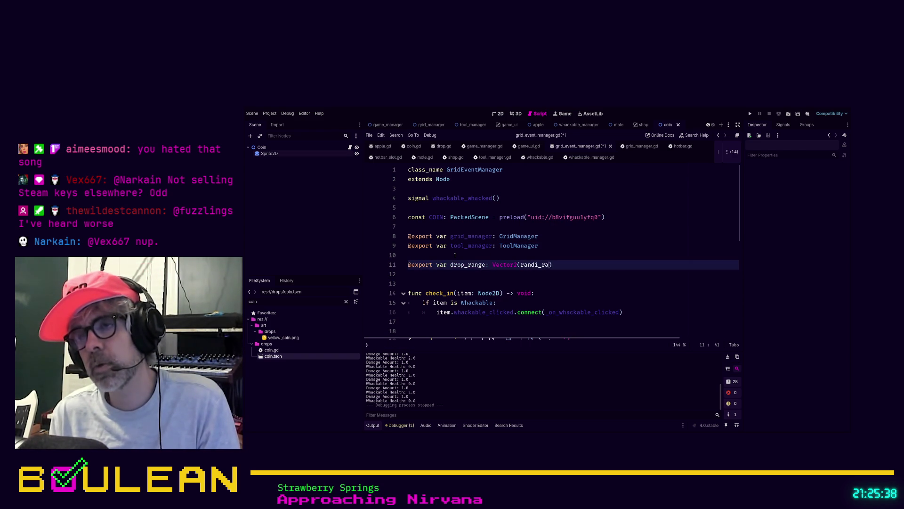
{"action": "key", "text": "BackSpace"}
{"action": "key", "text": "BackSpace"}
{"action": "key", "text": "BackSpace"}
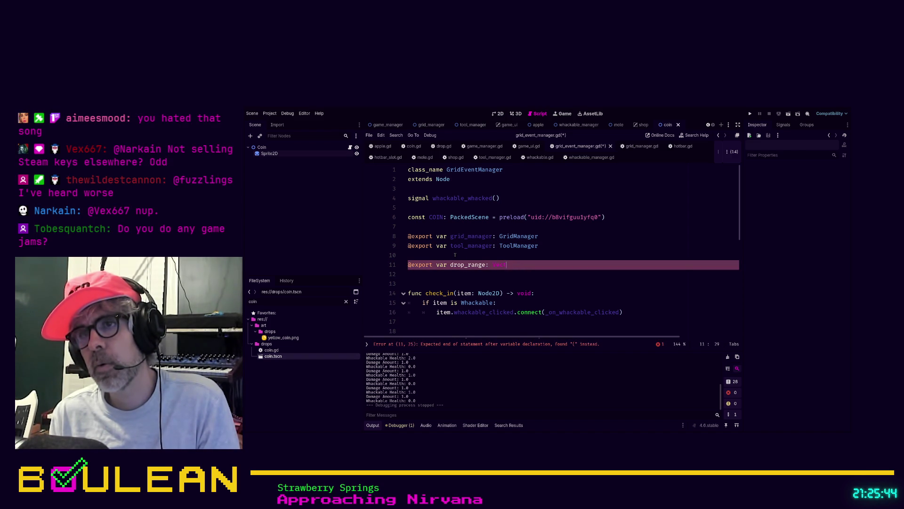
{"action": "type", "text": "2 -"}
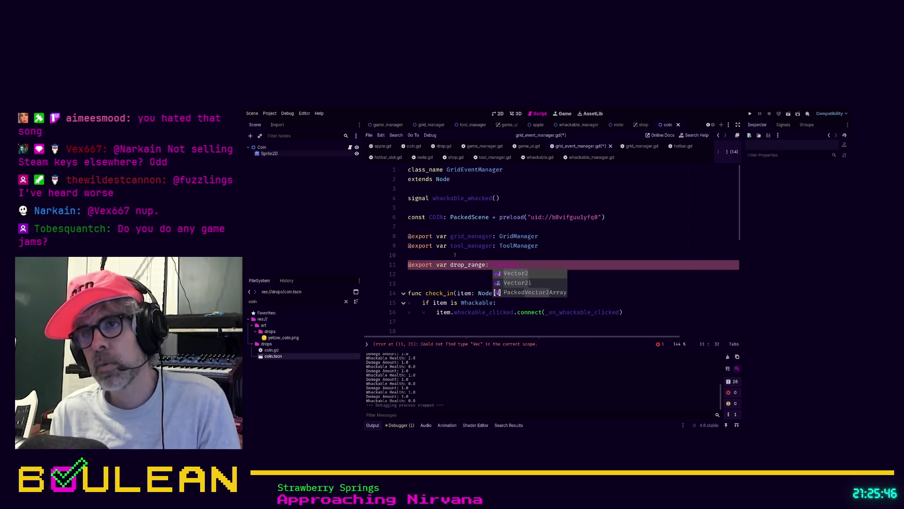
{"action": "key", "text": "BackSpace"}
{"action": "key", "text": "BackSpace"}
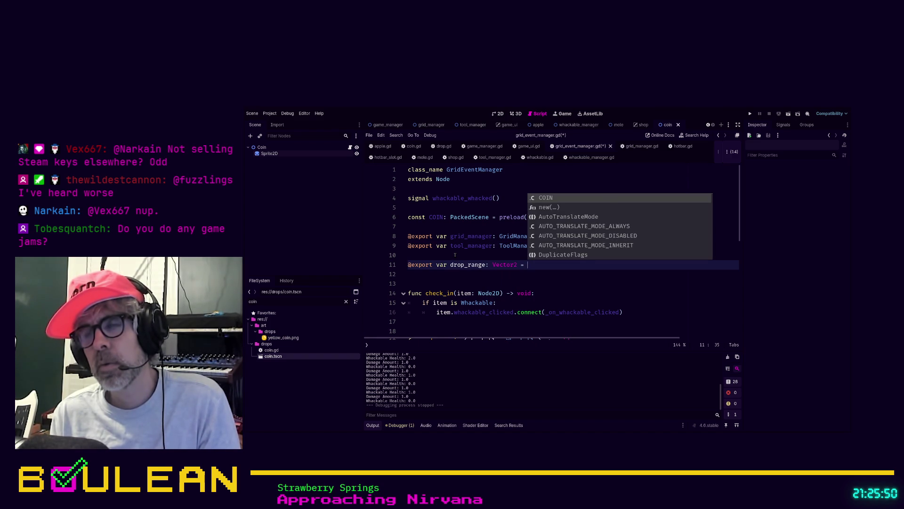
{"action": "type", "text": "r"}
{"action": "key", "text": "BackSpace"}
{"action": "type", "text": "Vec"}
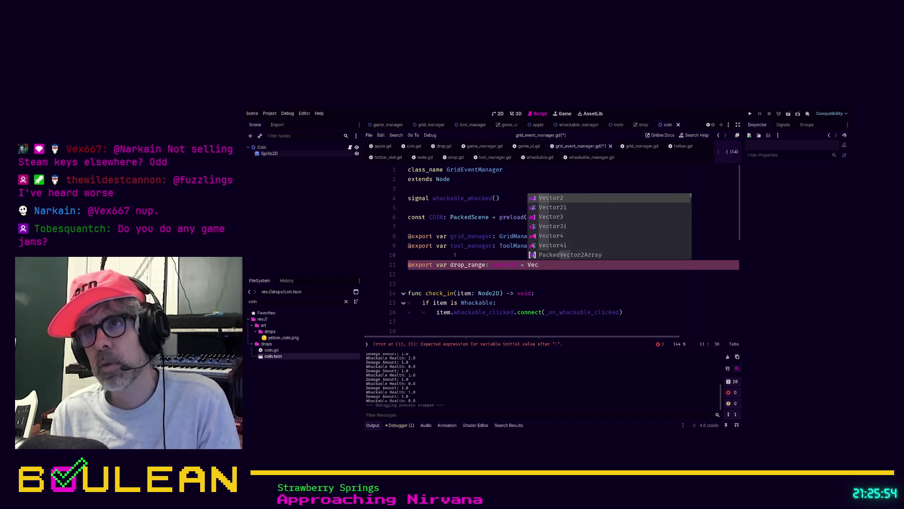
{"action": "key", "text": "Return"}
Fill the Vector2 with two randi_range(-4.0, 4.0) calls, removing stray parentheses
{"action": "type", "text": "(rand"}
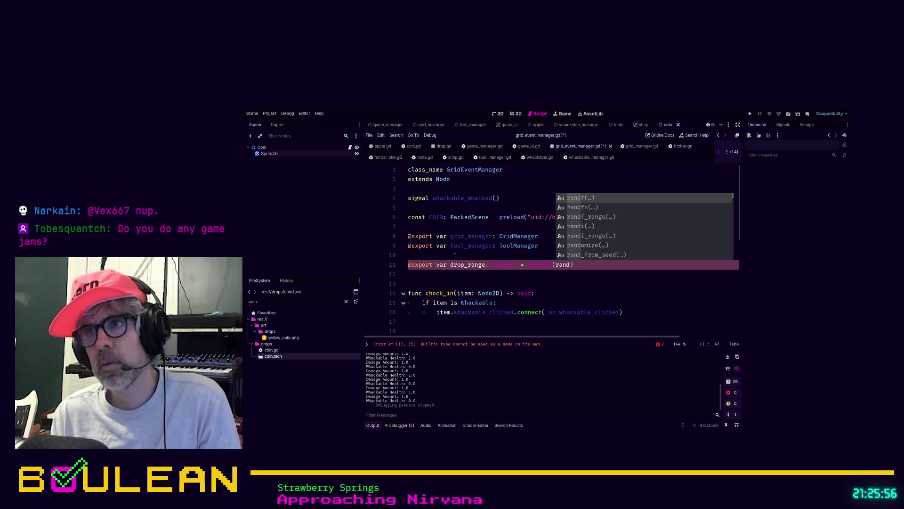
{"action": "key", "text": "Down"}
{"action": "key", "text": "Down"}
{"action": "key", "text": "Down"}
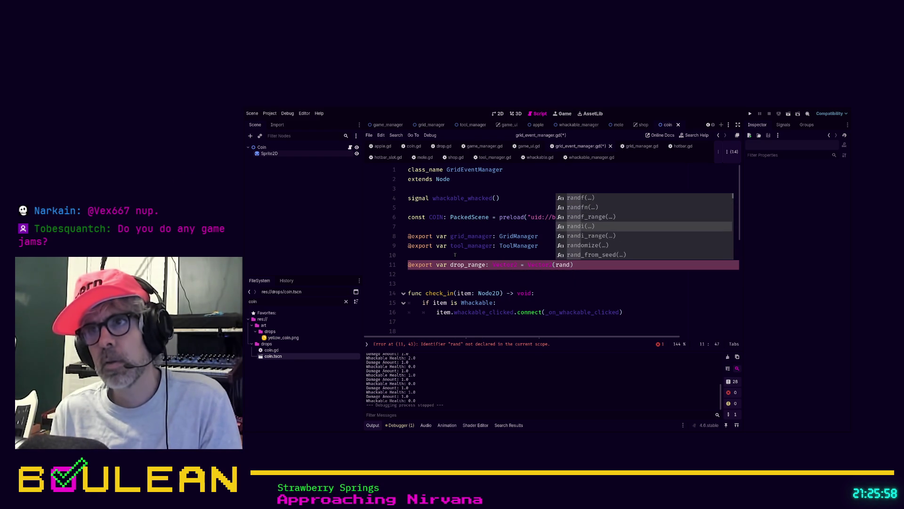
{"action": "key", "text": "Return"}
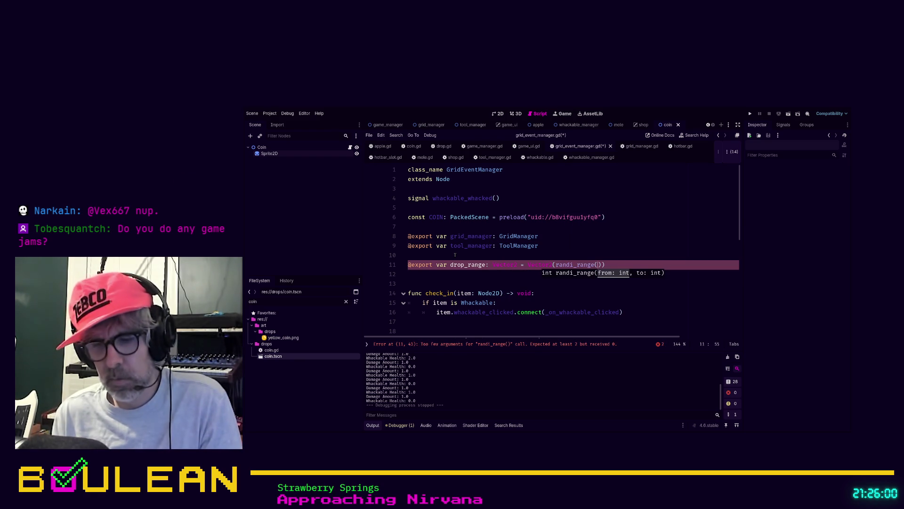
{"action": "type", "text": "-4.0"}
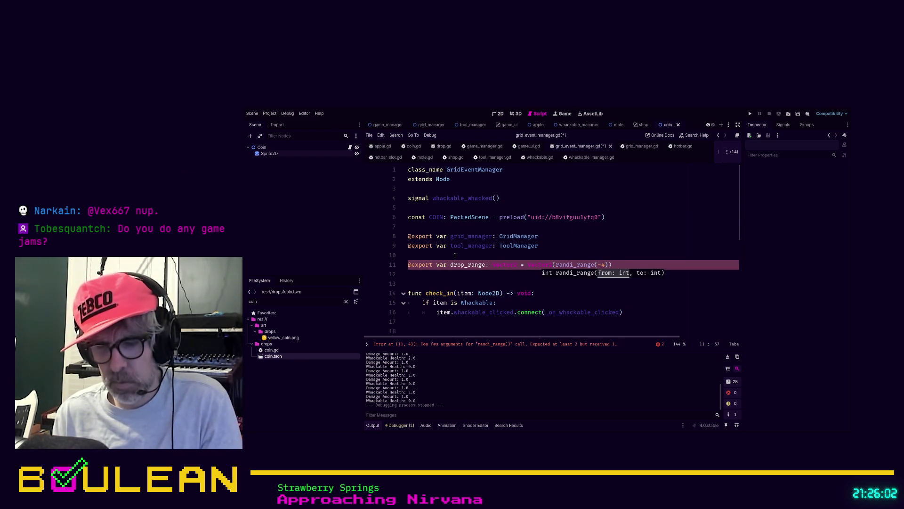
{"action": "type", "text": ", 4."}
{"action": "key", "text": "BackSpace"}
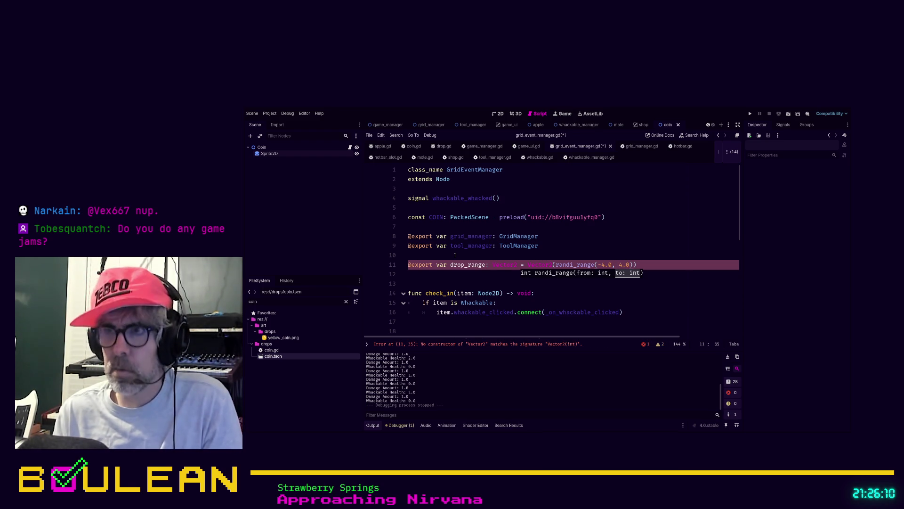
{"action": "key", "text": "shift+Left"}
{"action": "key", "text": "shift+Left"}
{"action": "key", "text": "shift+Left"}
{"action": "key", "text": "shift+Left"}
{"action": "key", "text": "shift+Left"}
{"action": "key", "text": "Right"}
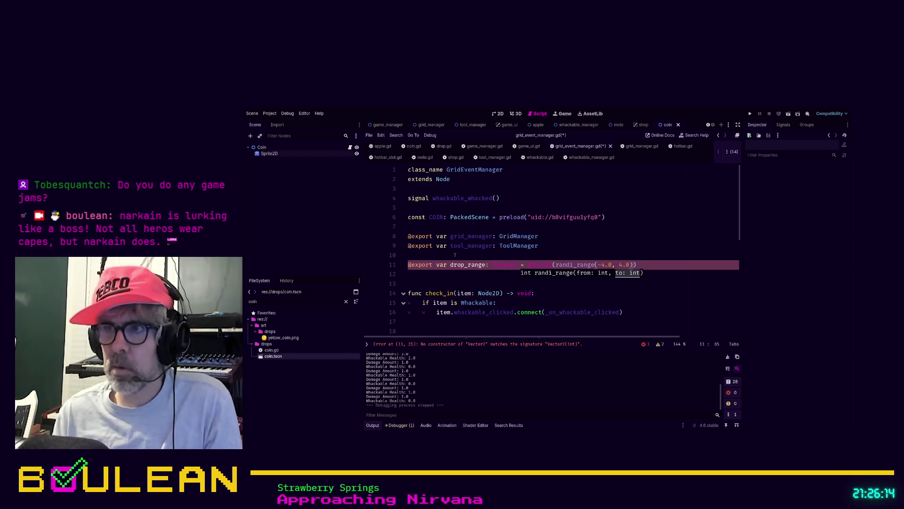
{"action": "type", "text": "randi"}
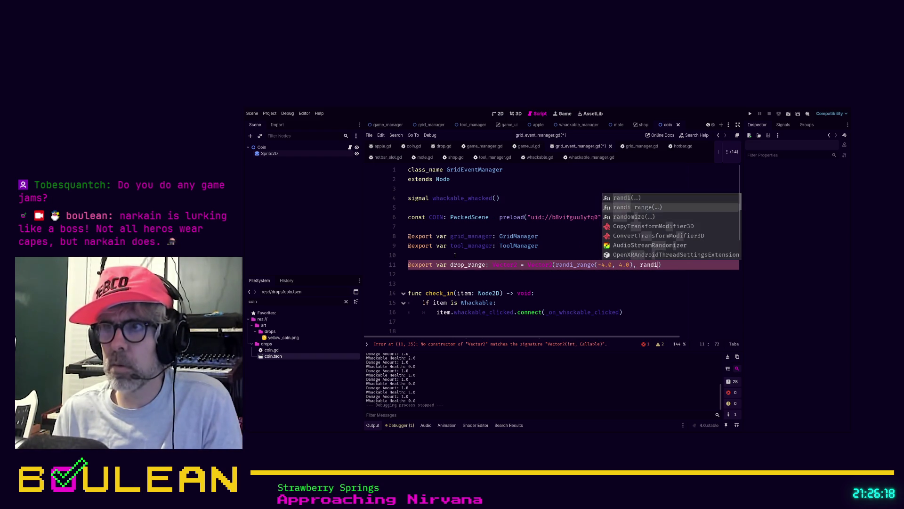
{"action": "key", "text": "Return"}
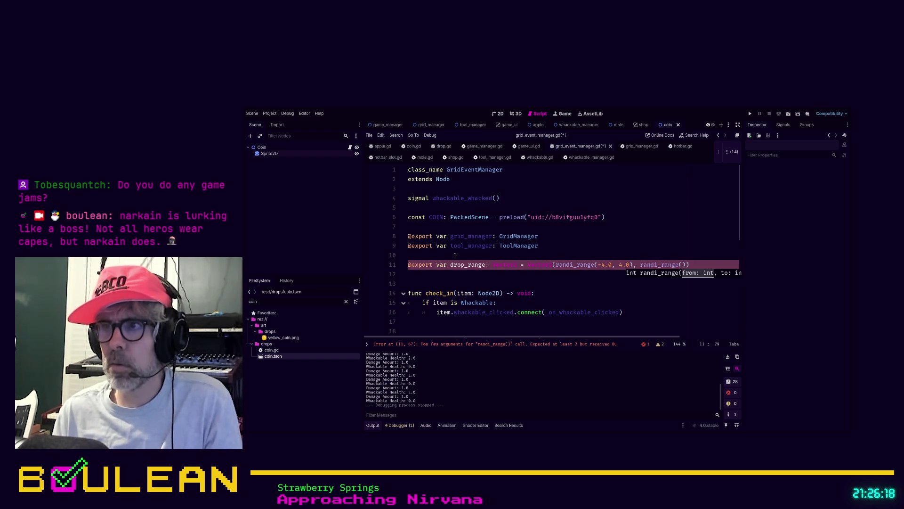
{"action": "key", "text": "Left"}
{"action": "key", "text": "Left"}
{"action": "key", "text": "BackSpace"}
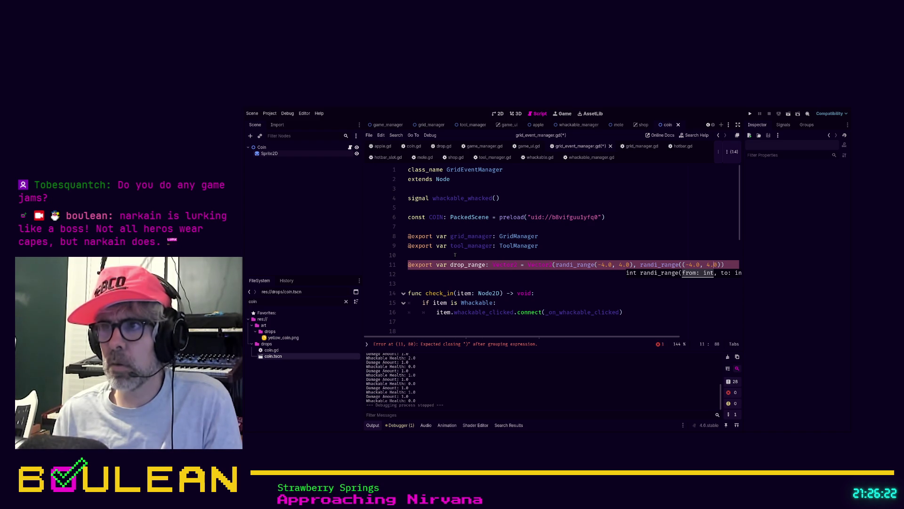
{"action": "key", "text": "BackSpace"}
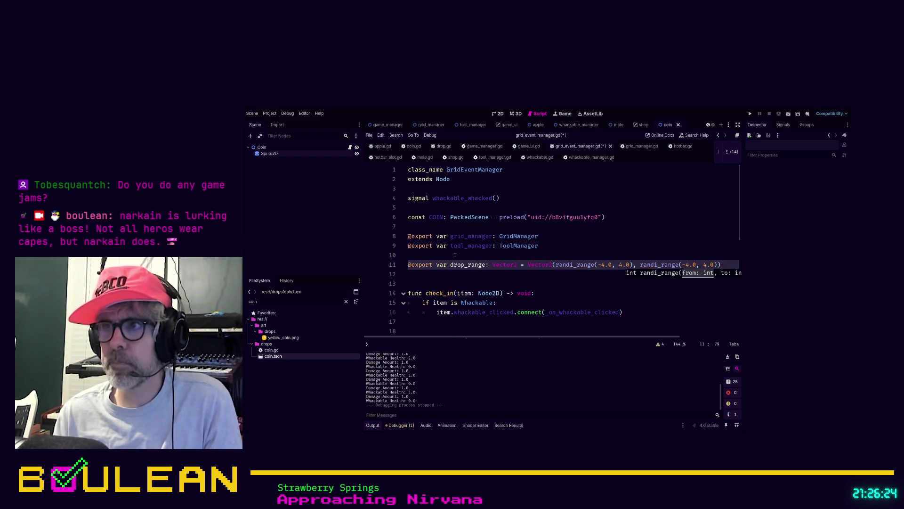
Widen the randi_range bounds to -8.0 and 8.0
{"action": "key", "text": "End"}
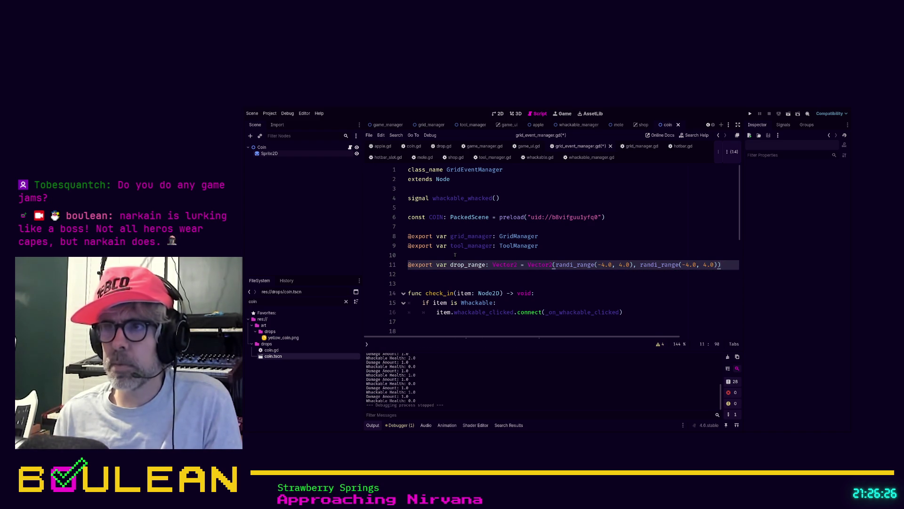
{"action": "key", "text": "Left"}
{"action": "key", "text": "Left"}
{"action": "key", "text": "Left"}
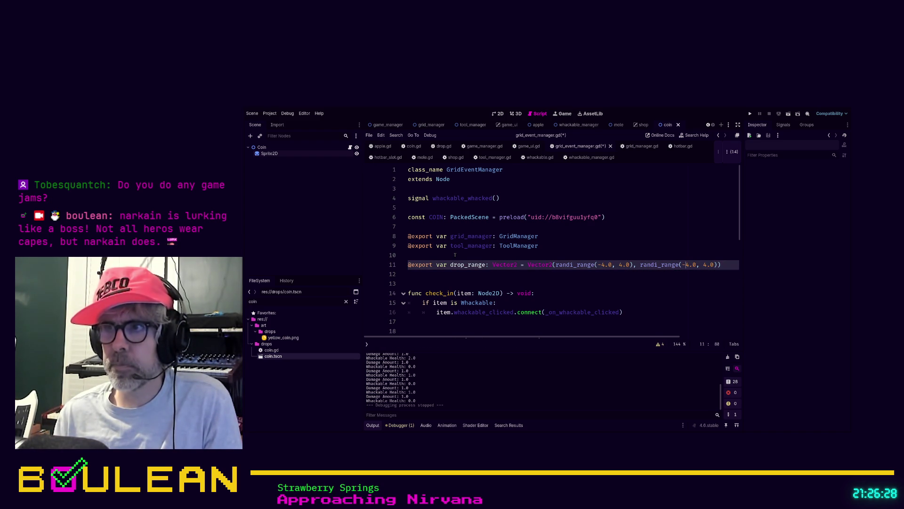
{"action": "key", "text": "BackSpace"}
{"action": "type", "text": "8"}
{"action": "key", "text": "Right"}
{"action": "key", "text": "Right"}
{"action": "key", "text": "BackSpace"}
{"action": "type", "text": "8"}
{"action": "key", "text": "Left"}
{"action": "key", "text": "Left"}
{"action": "key", "text": "Left"}
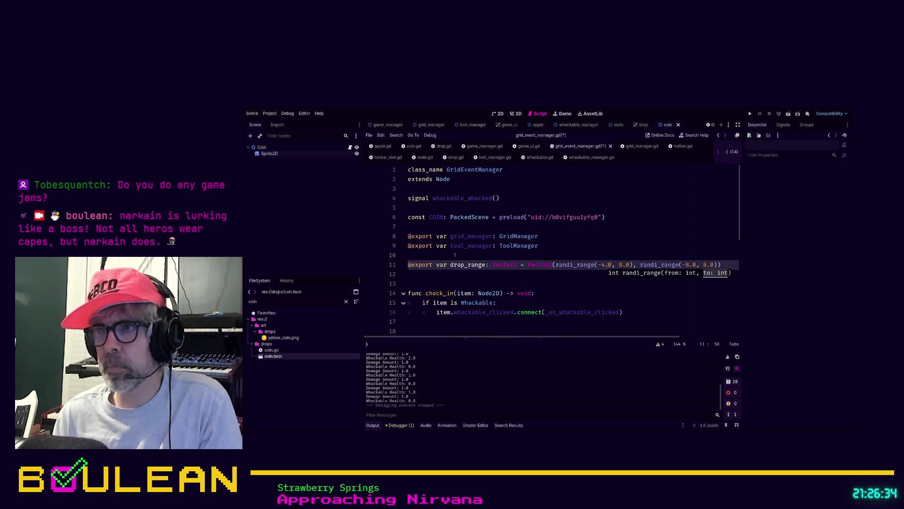
{"action": "key", "text": "Down"}
{"action": "key", "text": "Down"}
{"action": "scroll", "coordinate": [668, 251], "scroll_direction": "down", "scroll_amount": 6}
Replace the inline random Vector2 offset on line 21 with drop_range
{"action": "scroll", "coordinate": [668, 251], "scroll_direction": "up", "scroll_amount": 2}
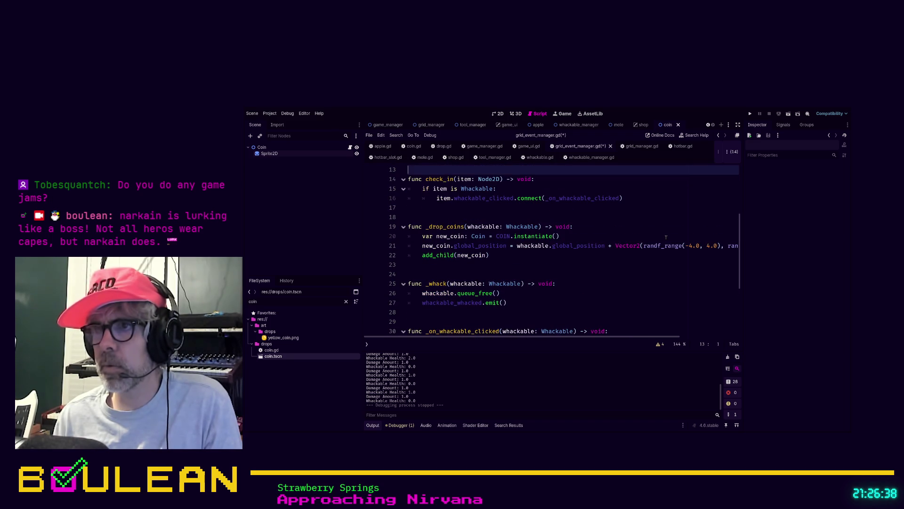
{"action": "left_click", "coordinate": [615, 246]}
{"action": "key", "text": "shift+End"}
{"action": "key", "text": "Delete"}
{"action": "type", "text": "dr"}
{"action": "key", "text": "Return"}
Save the script and run the game, bringing its window to the front
{"action": "key", "text": "ctrl+s"}
{"action": "key", "text": "F5"}
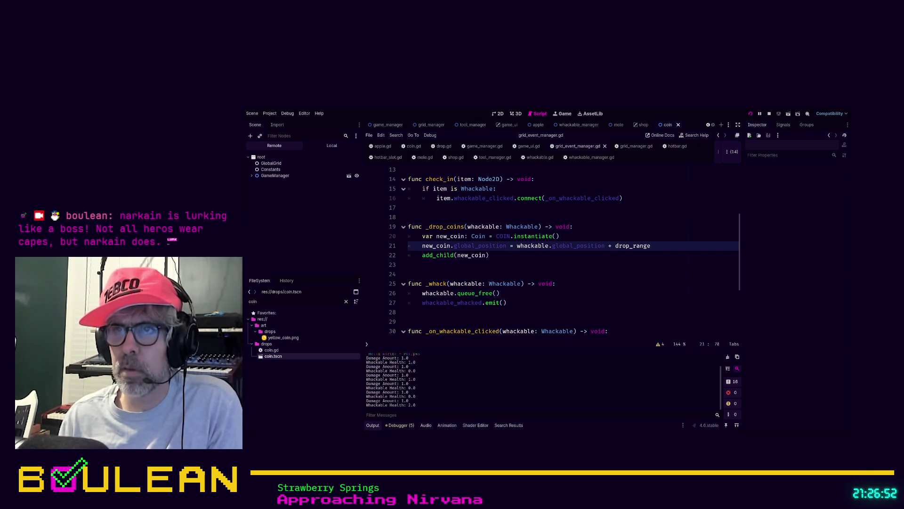
{"action": "key", "text": "alt+Tab"}
Whack moles across the grid until the coin counter reaches 18, then stop the game with F8
{"action": "left_click", "coordinate": [487, 193]}
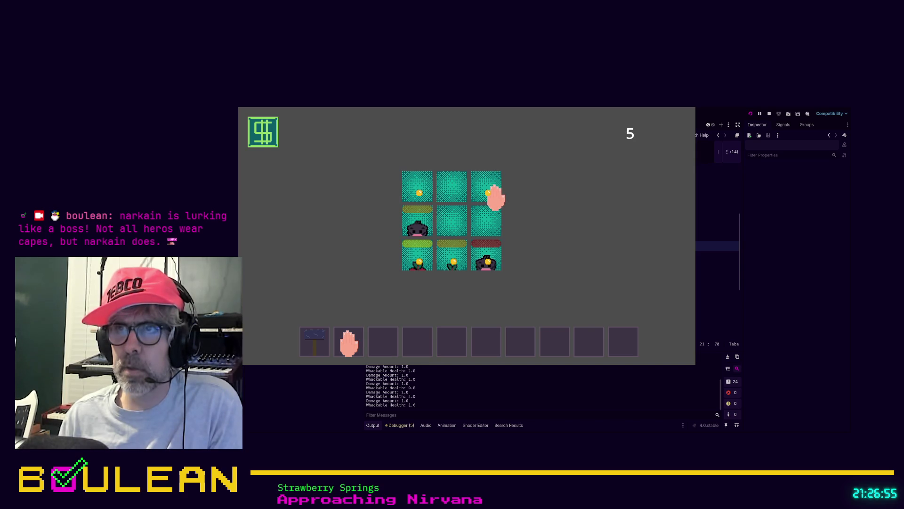
{"action": "left_click", "coordinate": [487, 228]}
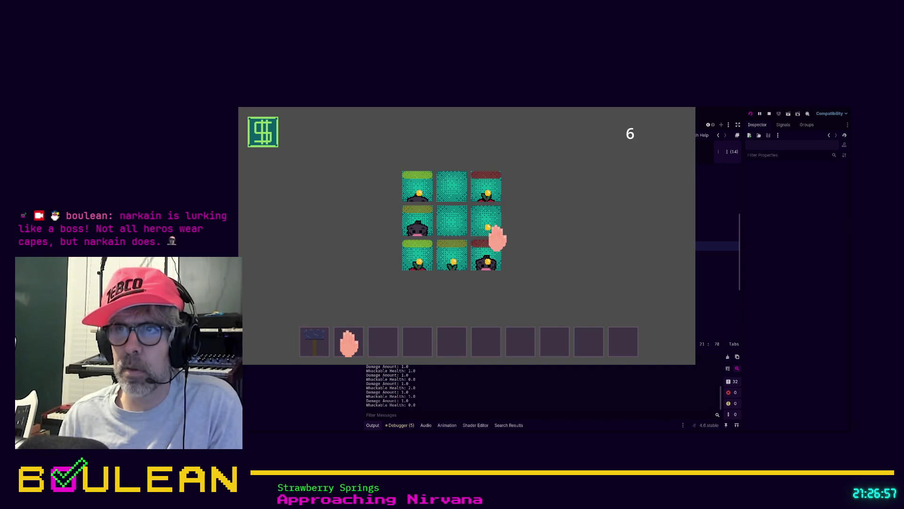
{"action": "left_click", "coordinate": [421, 228]}
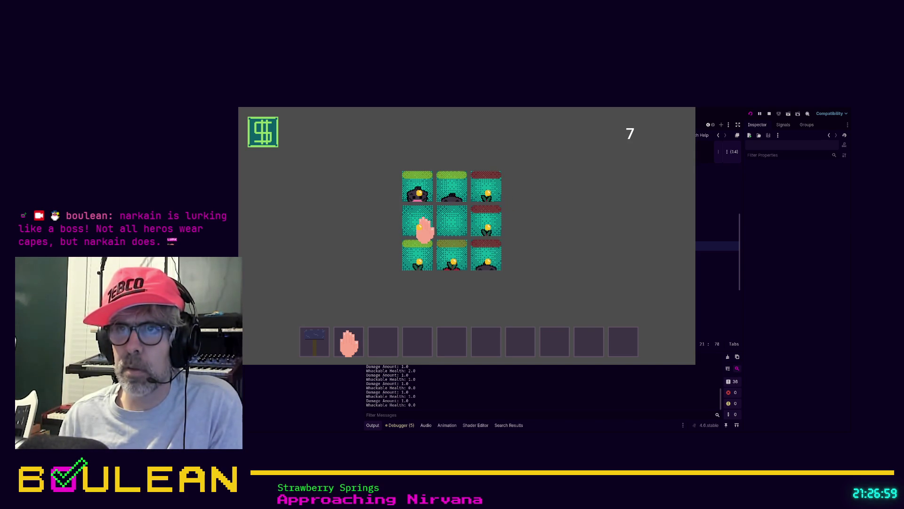
{"action": "left_click", "coordinate": [452, 193]}
{"action": "left_click", "coordinate": [452, 193]}
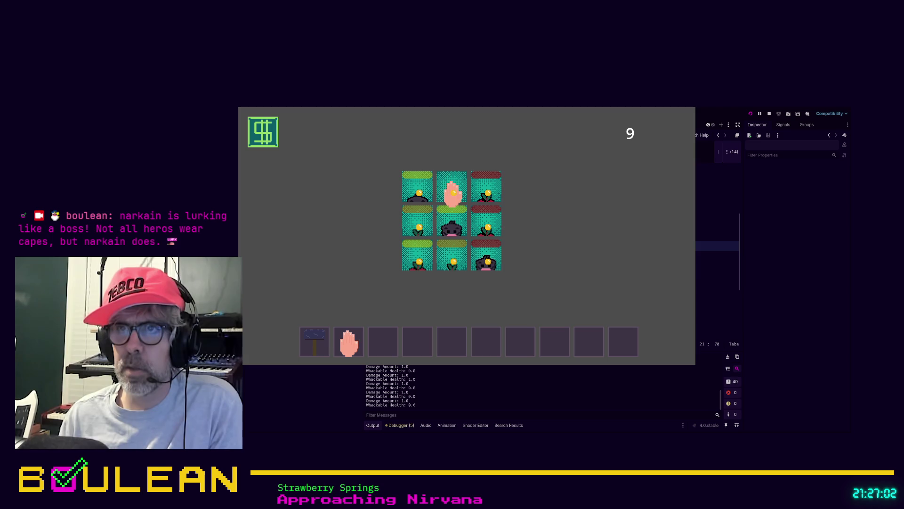
{"action": "left_click", "coordinate": [453, 226]}
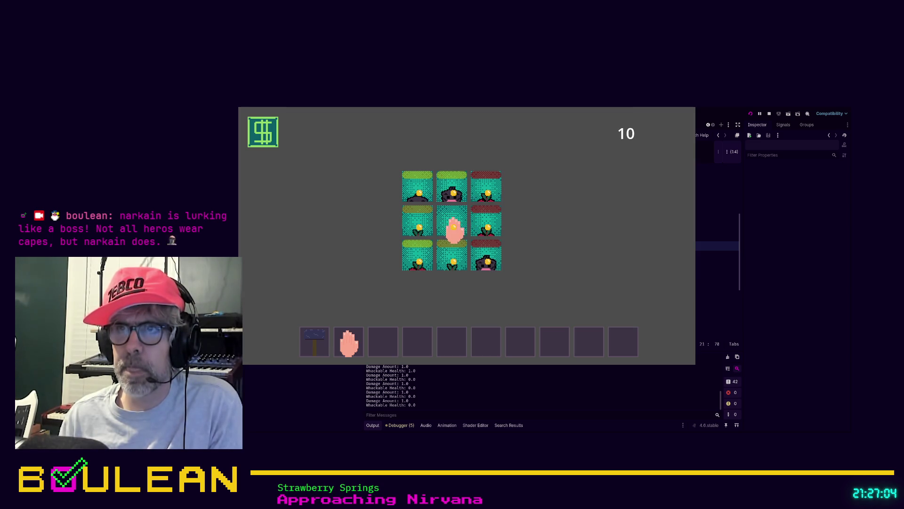
{"action": "left_click", "coordinate": [450, 228]}
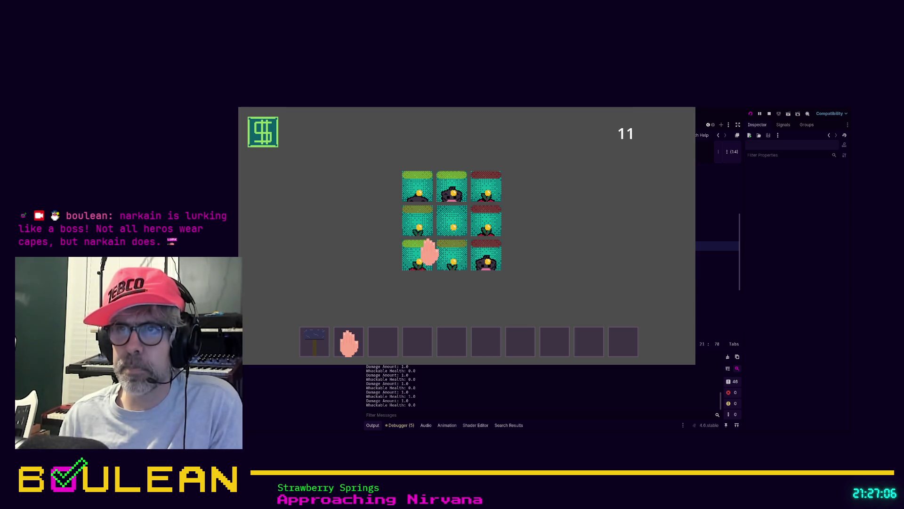
{"action": "left_click", "coordinate": [419, 259]}
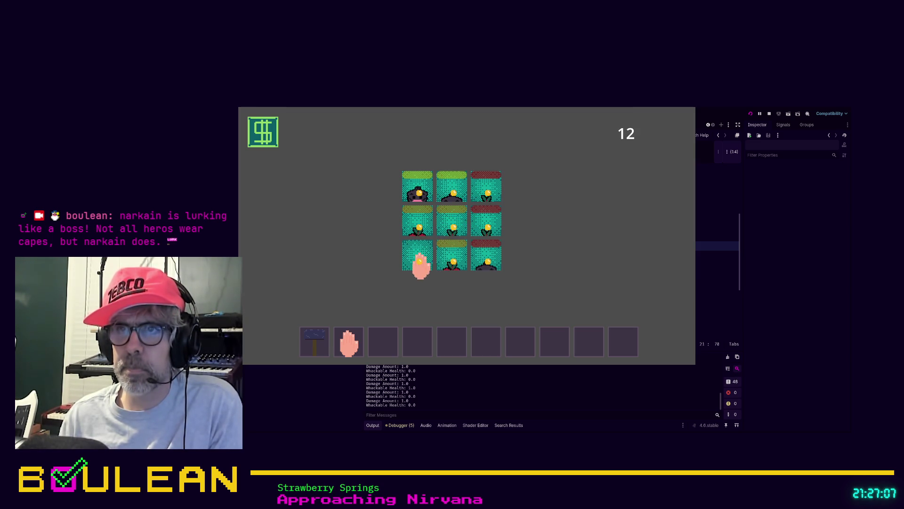
{"action": "left_click", "coordinate": [482, 259]}
{"action": "left_click", "coordinate": [476, 258]}
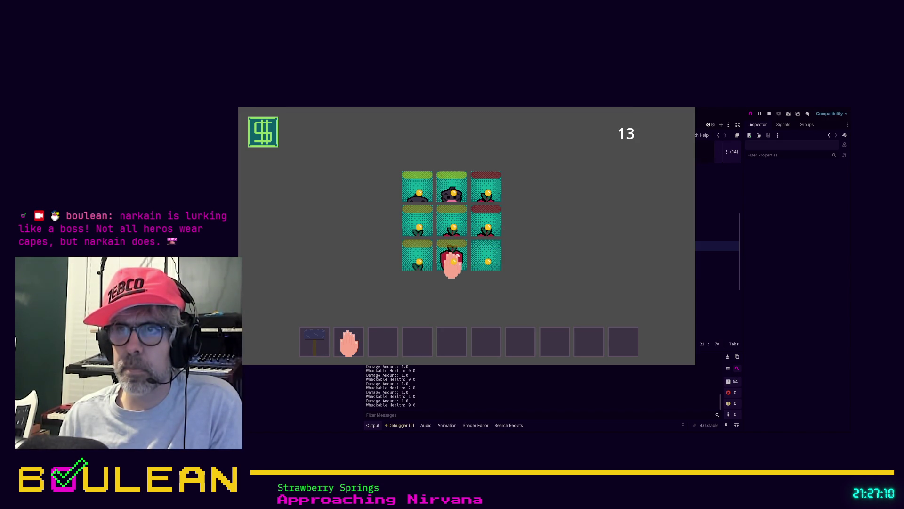
{"action": "left_click", "coordinate": [452, 259]}
{"action": "left_click", "coordinate": [484, 262]}
{"action": "left_click", "coordinate": [459, 264]}
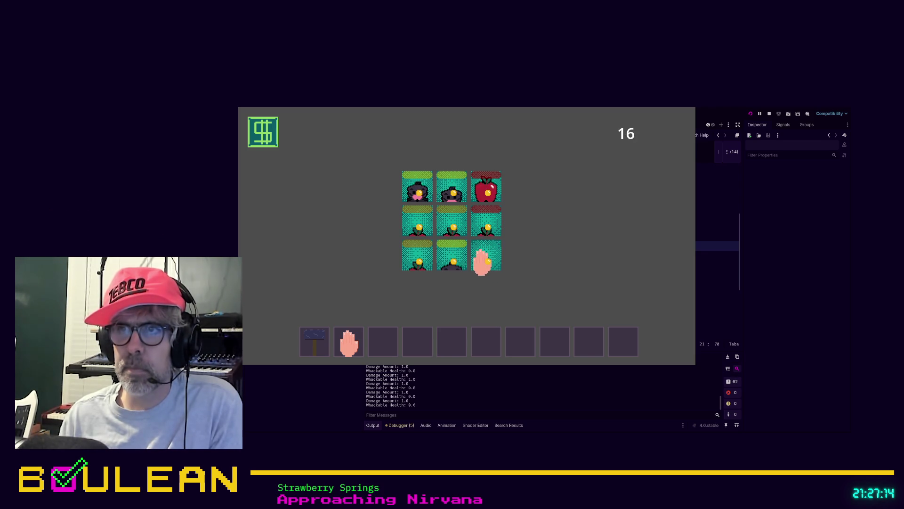
{"action": "left_click", "coordinate": [455, 264]}
{"action": "left_click", "coordinate": [414, 266]}
{"action": "left_click", "coordinate": [452, 262]}
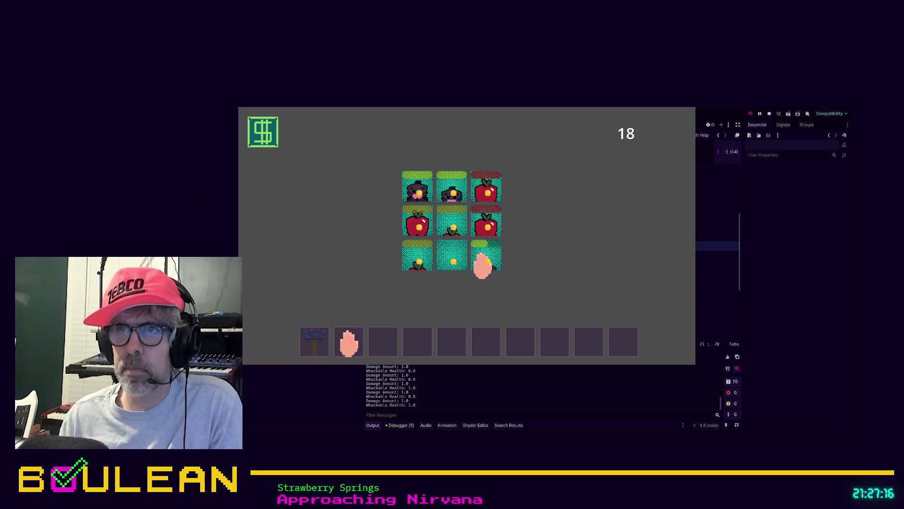
{"action": "left_click", "coordinate": [483, 262]}
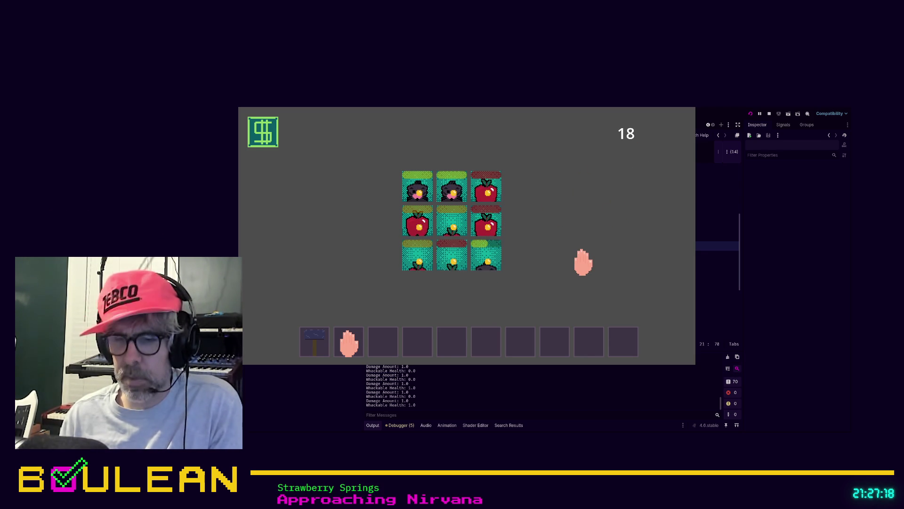
{"action": "key", "text": "F8"}
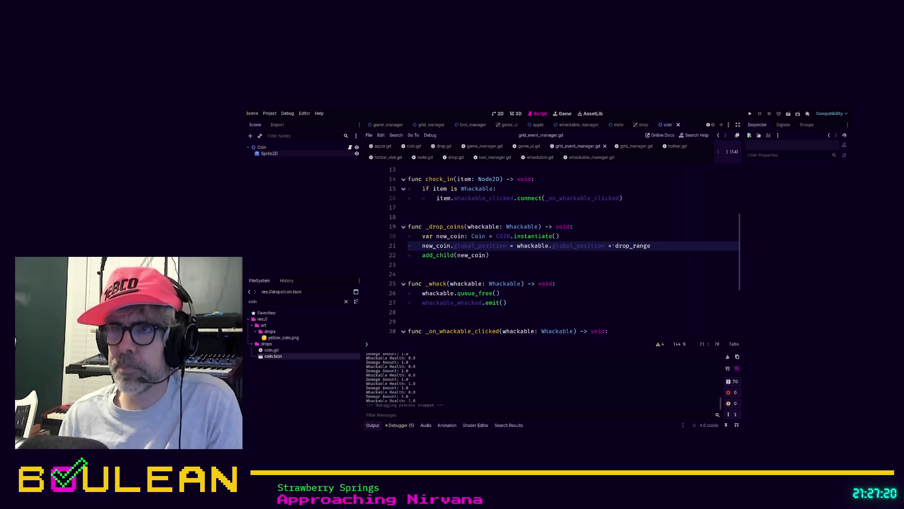
Change the line 11 drop_range declaration to an int with value 16
{"action": "left_click", "coordinate": [631, 246], "text": "ctrl"}
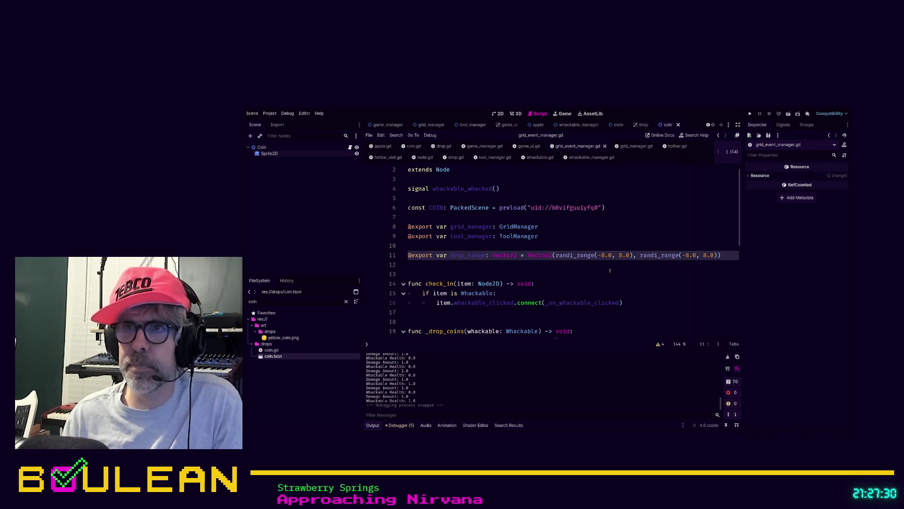
{"action": "key", "text": "ctrl+Right"}
{"action": "key", "text": "ctrl+Right"}
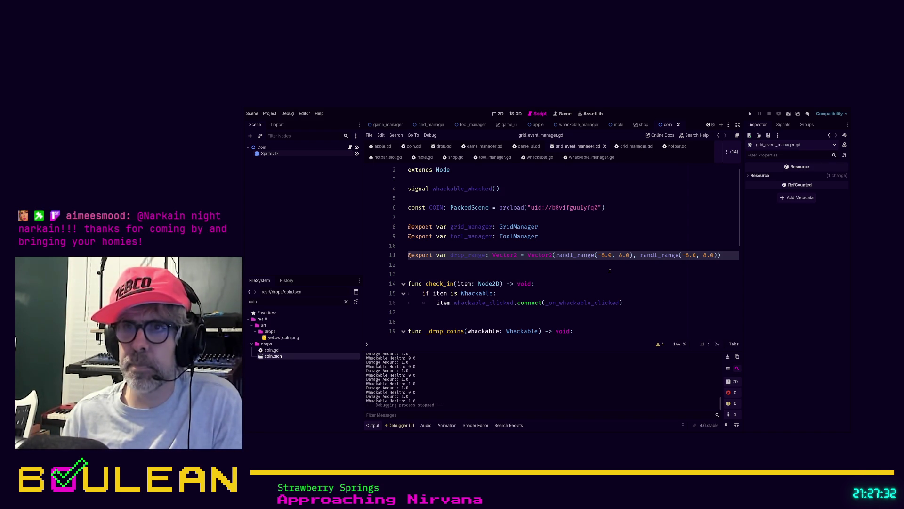
{"action": "key", "text": "ctrl+shift+Right"}
{"action": "key", "text": "ctrl+shift+Right"}
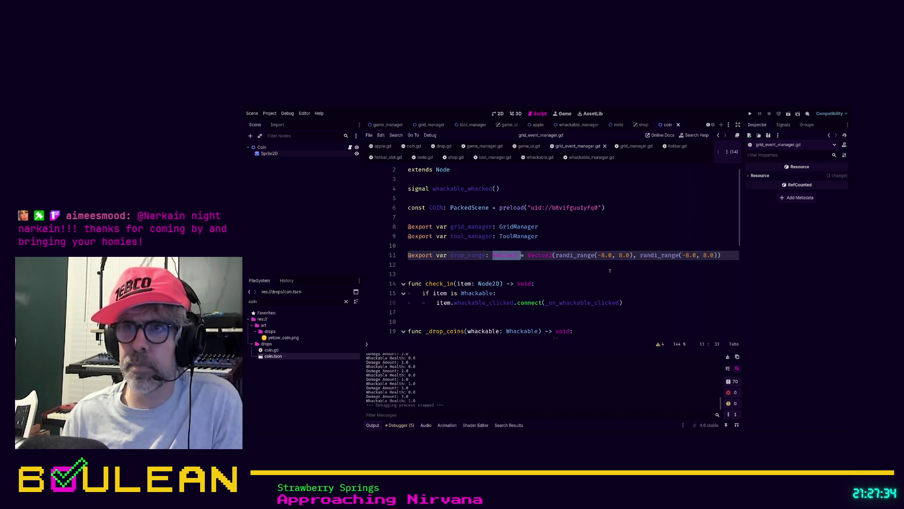
{"action": "key", "text": "BackSpace"}
{"action": "key", "text": "shift+End"}
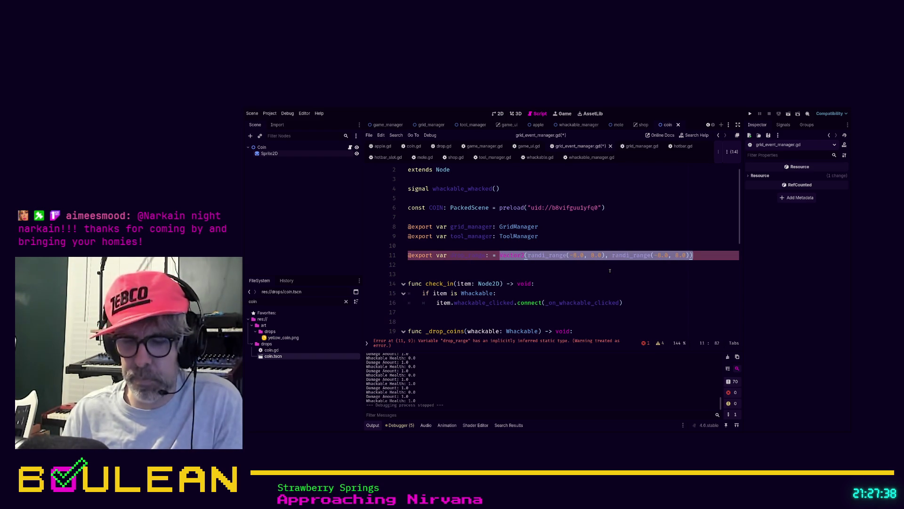
{"action": "type", "text": "16"}
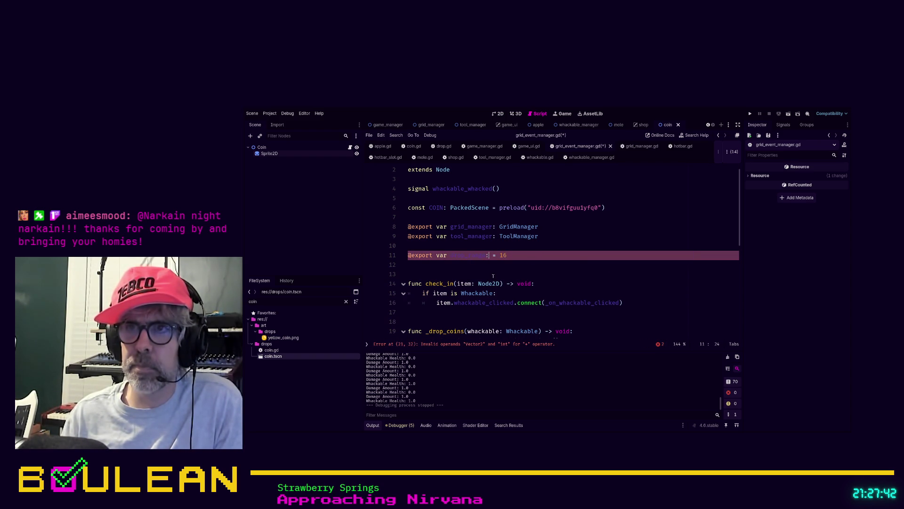
{"action": "type", "text": " int"}
{"action": "left_click", "coordinate": [566, 256]}
Replace the drop_range offset with a Vector2 whose x is randf_range(-drop_range, drop_range)
{"action": "scroll", "coordinate": [567, 257], "scroll_direction": "down", "scroll_amount": 5}
{"action": "scroll", "coordinate": [616, 260], "scroll_direction": "up", "scroll_amount": 2}
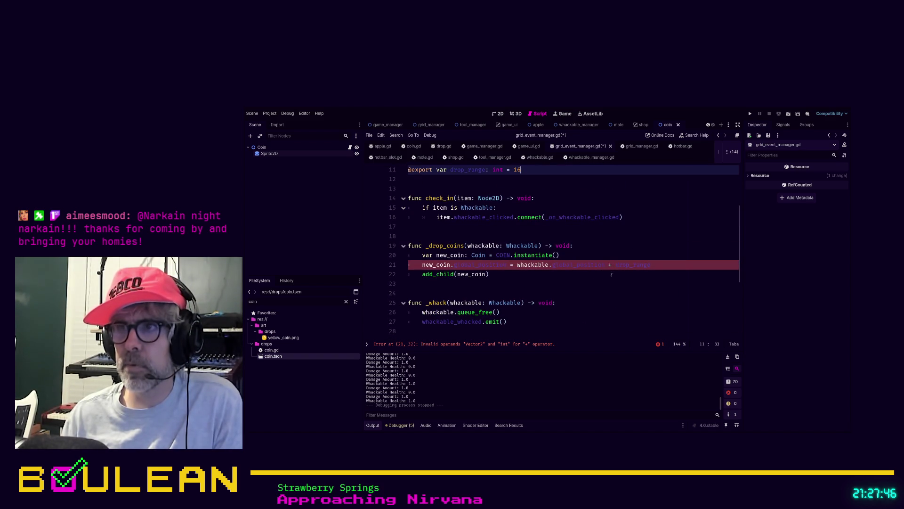
{"action": "left_click", "coordinate": [657, 266]}
{"action": "key", "text": "BackSpace"}
{"action": "key", "text": "BackSpace"}
{"action": "key", "text": "BackSpace"}
{"action": "type", "text": "vector2"}
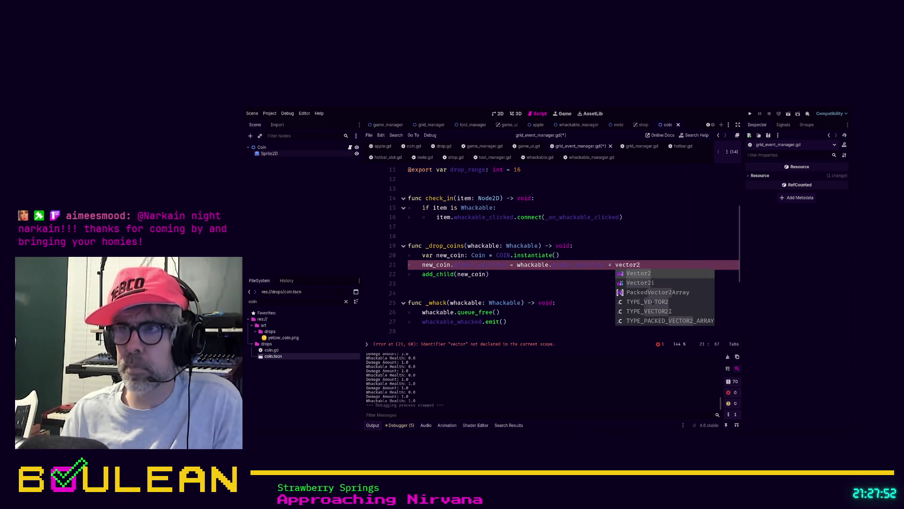
{"action": "key", "text": "Return"}
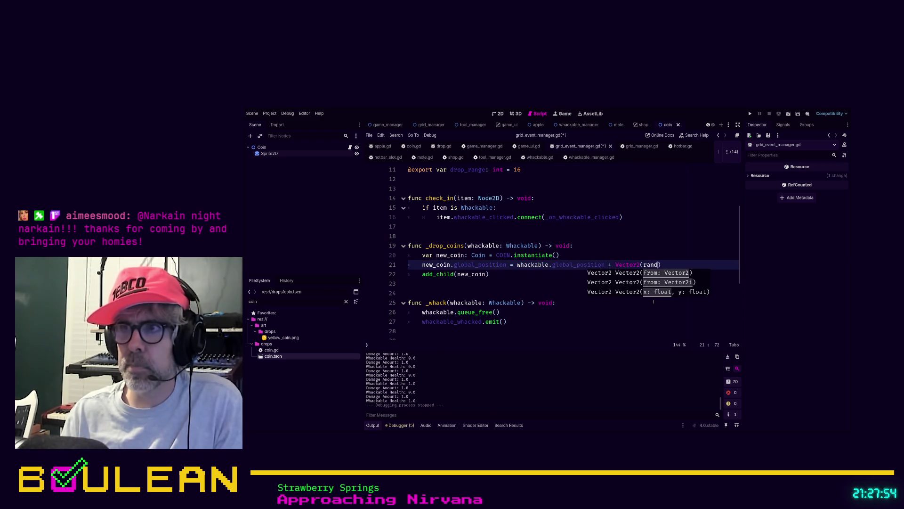
{"action": "type", "text": "f_"}
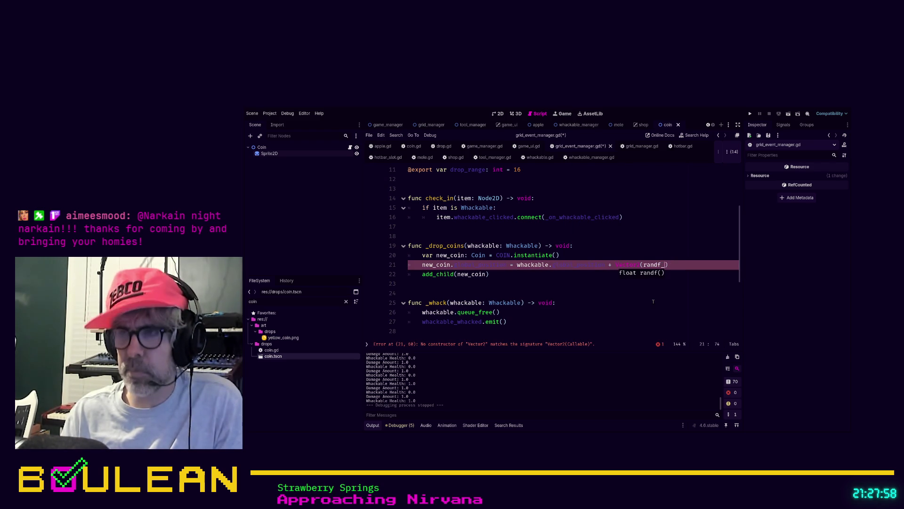
{"action": "type", "text": "e"}
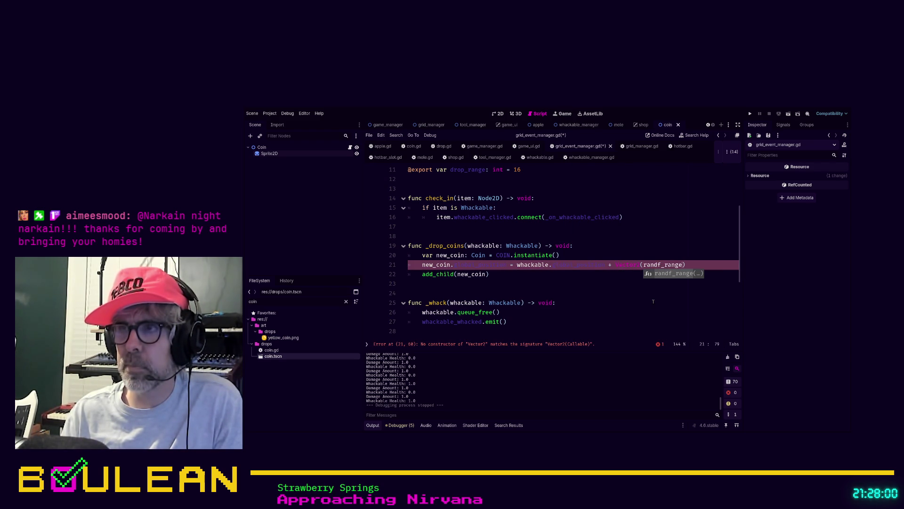
{"action": "type", "text": "("}
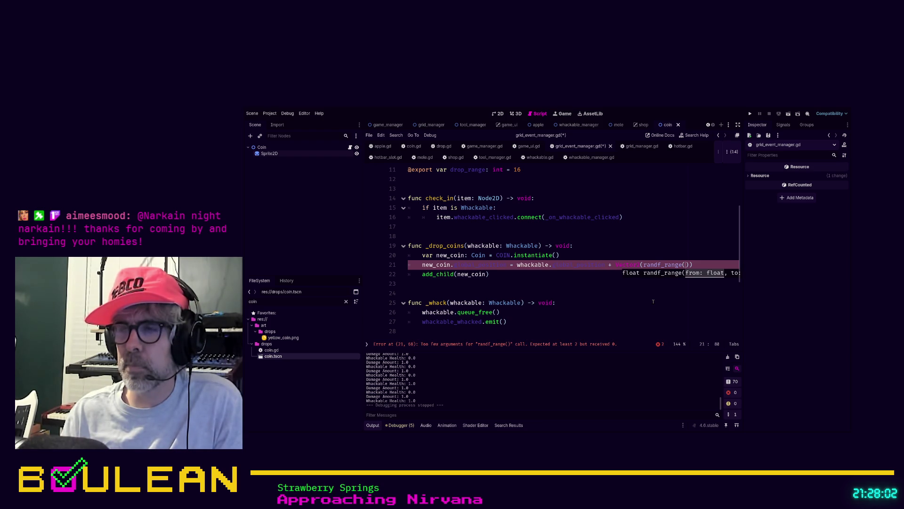
{"action": "type", "text": "-d"}
{"action": "type", "text": "_"}
{"action": "key", "text": "Return"}
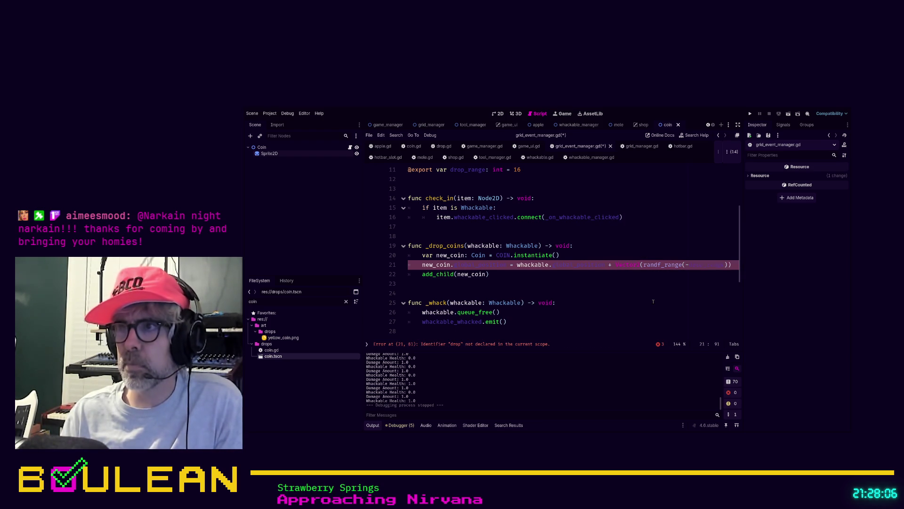
{"action": "type", "text": ", drop"}
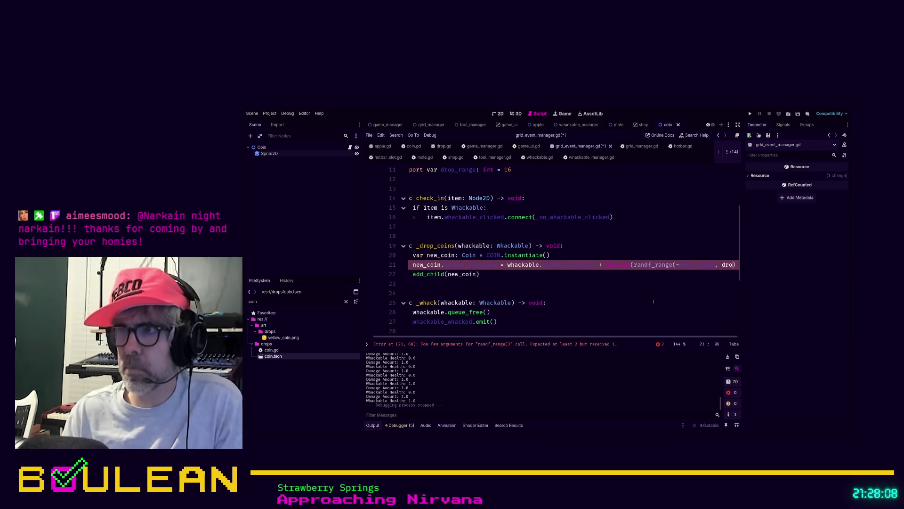
{"action": "key", "text": "Return"}
Add randf_range(-drop_range, drop_range) as the Vector2's y component
{"action": "type", "text": ")"}
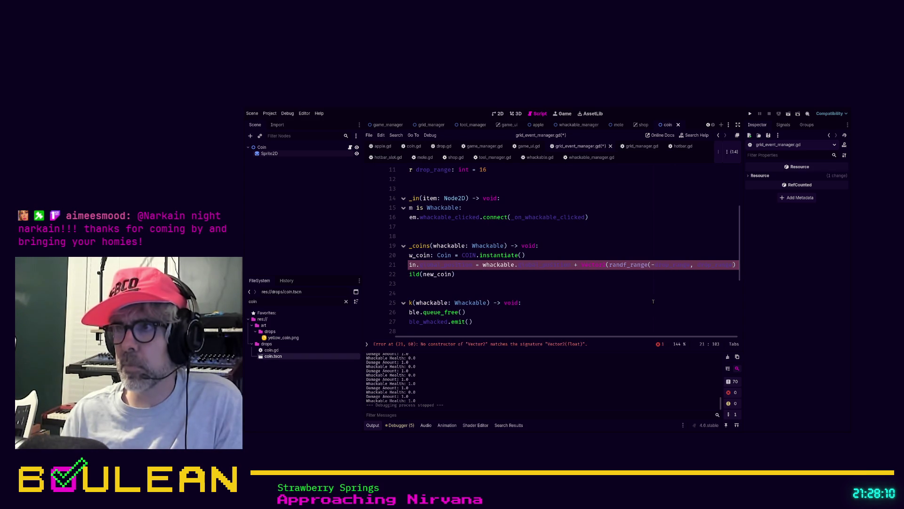
{"action": "type", "text": ", randf"}
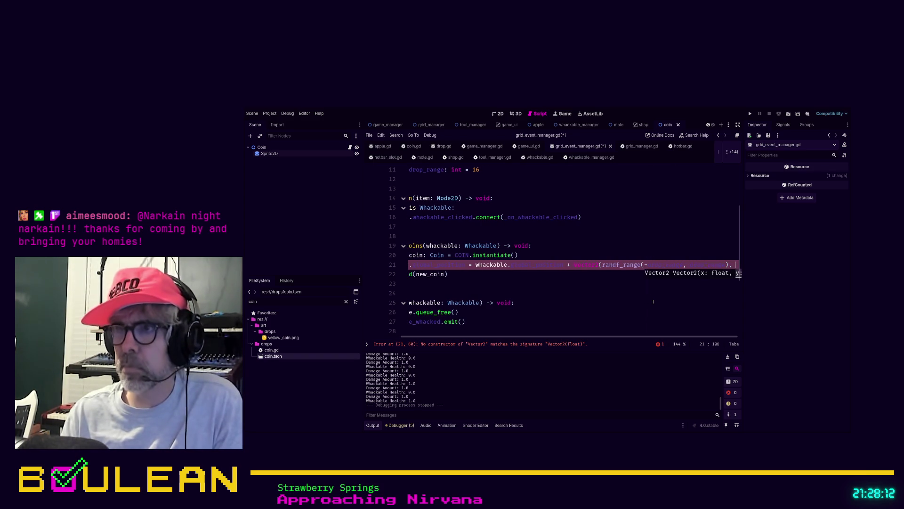
{"action": "key", "text": "Down"}
{"action": "key", "text": "Down"}
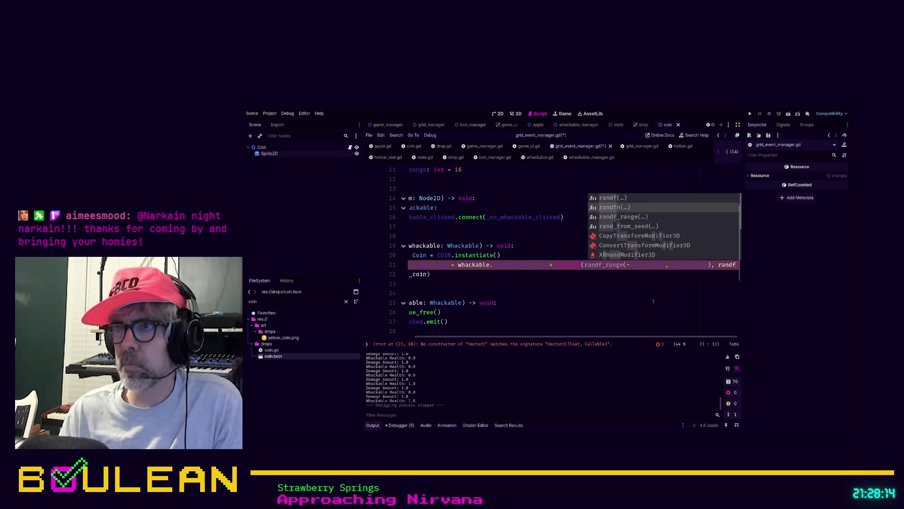
{"action": "key", "text": "Return"}
{"action": "type", "text": "-drop"}
{"action": "key", "text": "Return"}
{"action": "type", "text": ", drop"}
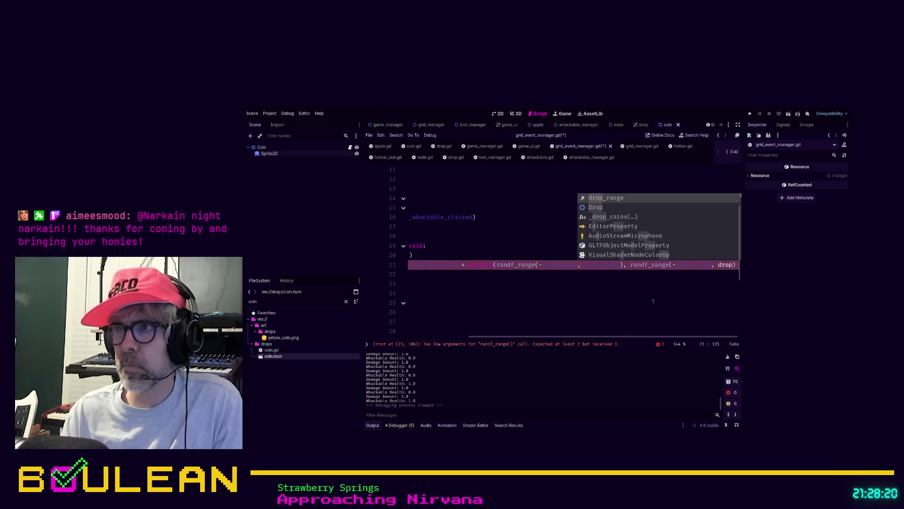
{"action": "key", "text": "Return"}
{"action": "key", "text": "Home"}
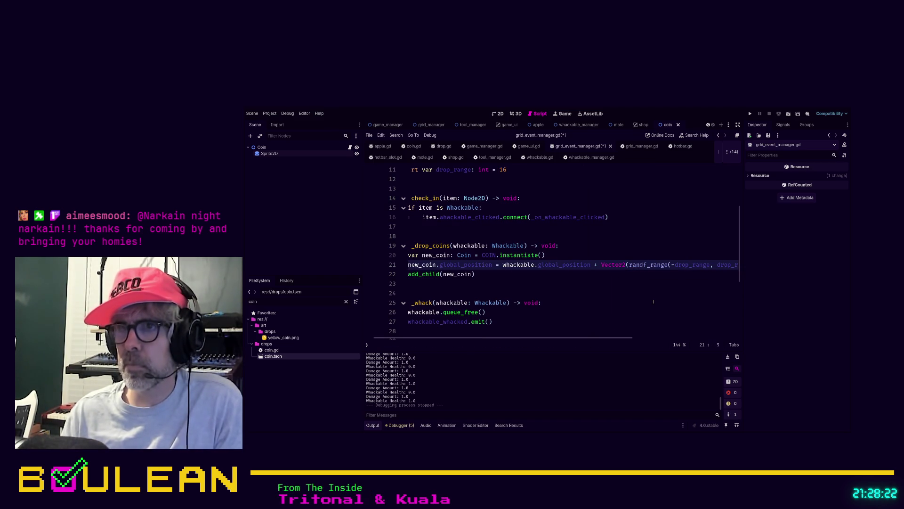
{"action": "key", "text": "Home"}
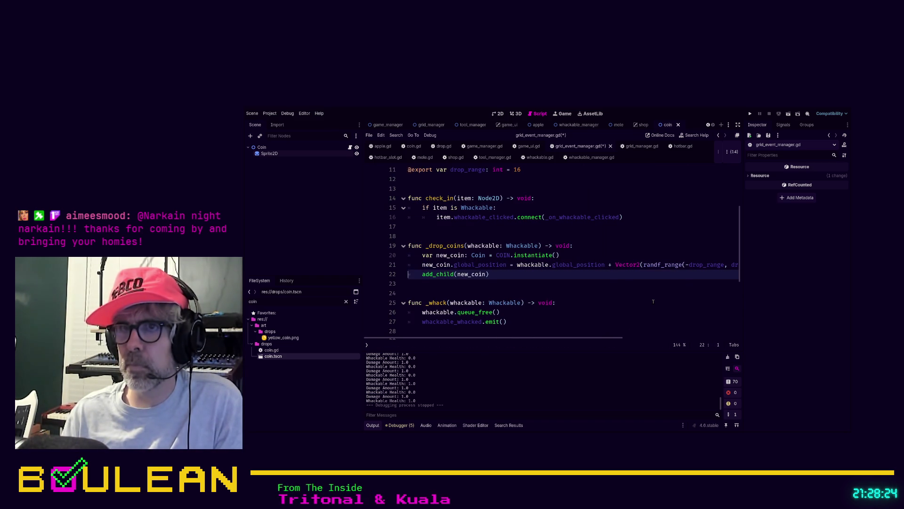
{"action": "key", "text": "Up"}
{"action": "key", "text": "Up"}
{"action": "key", "text": "Up"}
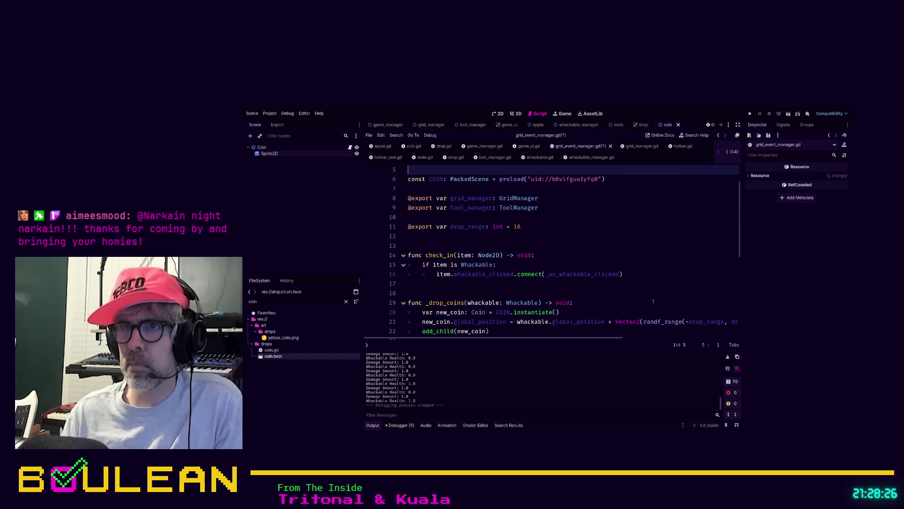
{"action": "key", "text": "Down"}
{"action": "key", "text": "Down"}
{"action": "key", "text": "Down"}
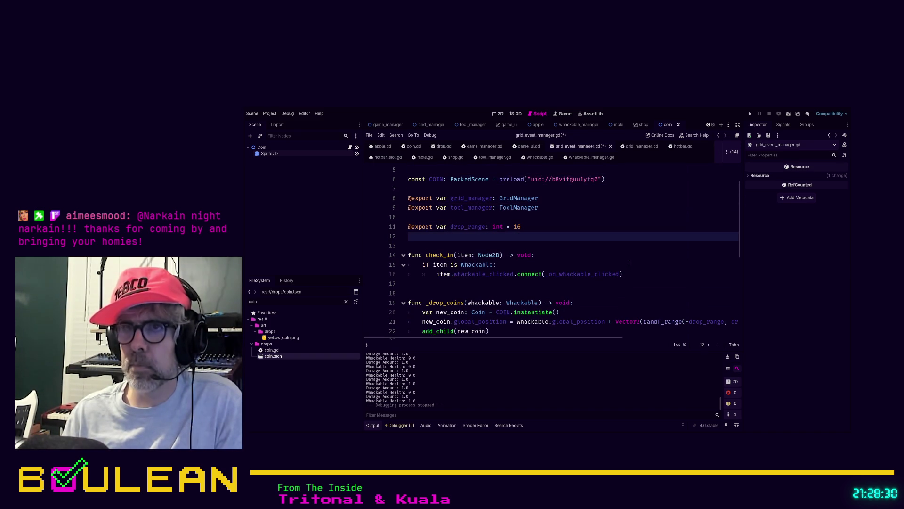
{"action": "type", "text": "@export var"}
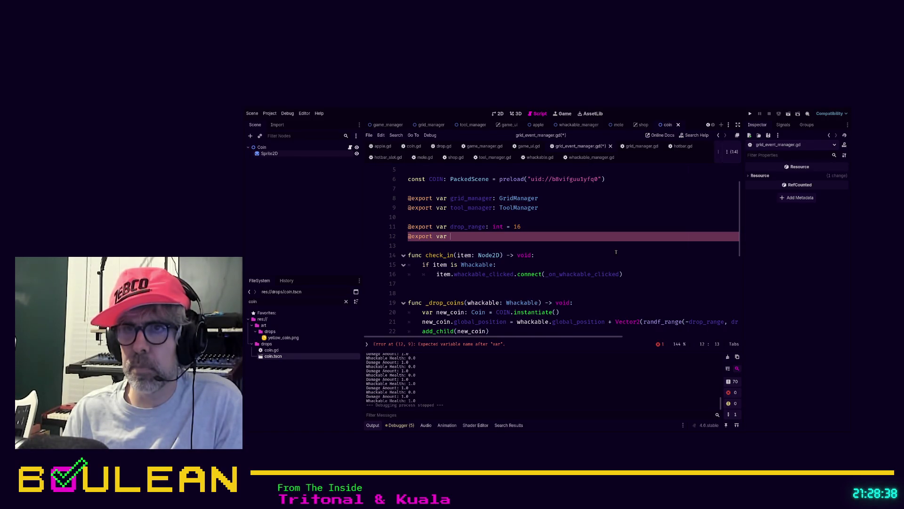
{"action": "type", "text": "_s: 5"}
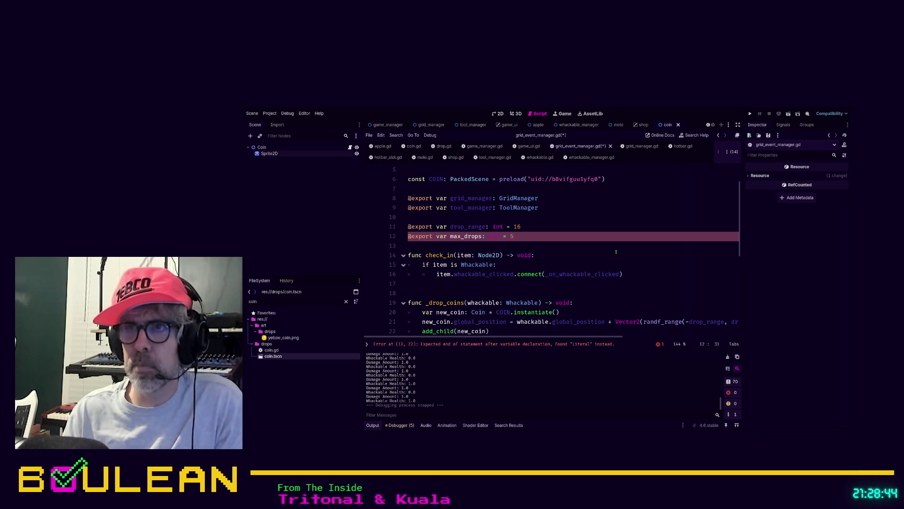
Insert blank lines at the top of _drop_coins before the coin creation
{"action": "scroll", "coordinate": [565, 252], "scroll_direction": "down", "scroll_amount": 3}
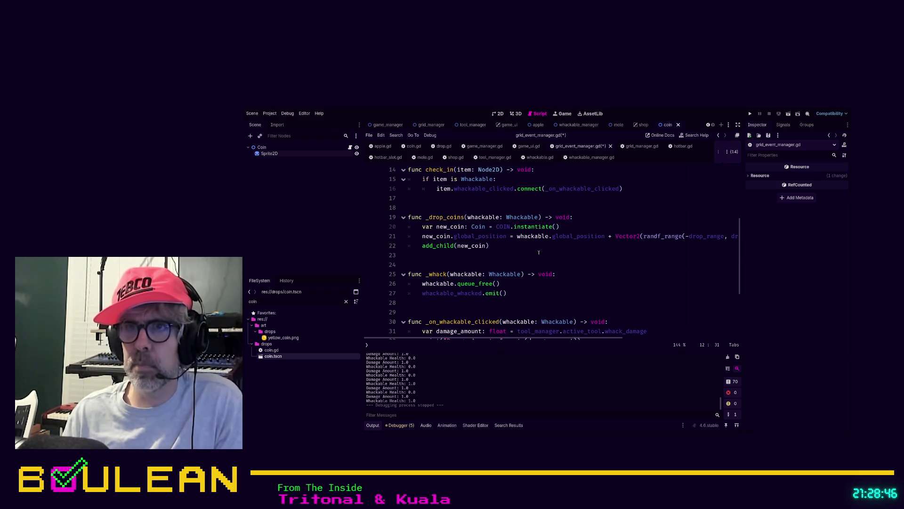
{"action": "left_click", "coordinate": [423, 227]}
{"action": "key", "text": "Return"}
{"action": "key", "text": "Return"}
{"action": "key", "text": "Up"}
{"action": "key", "text": "Up"}
{"action": "type", "text": "var"}
{"action": "key", "text": "BackSpace"}
{"action": "key", "text": "BackSpace"}
{"action": "key", "text": "BackSpace"}
{"action": "scroll", "coordinate": [504, 257], "scroll_direction": "up", "scroll_amount": 2}
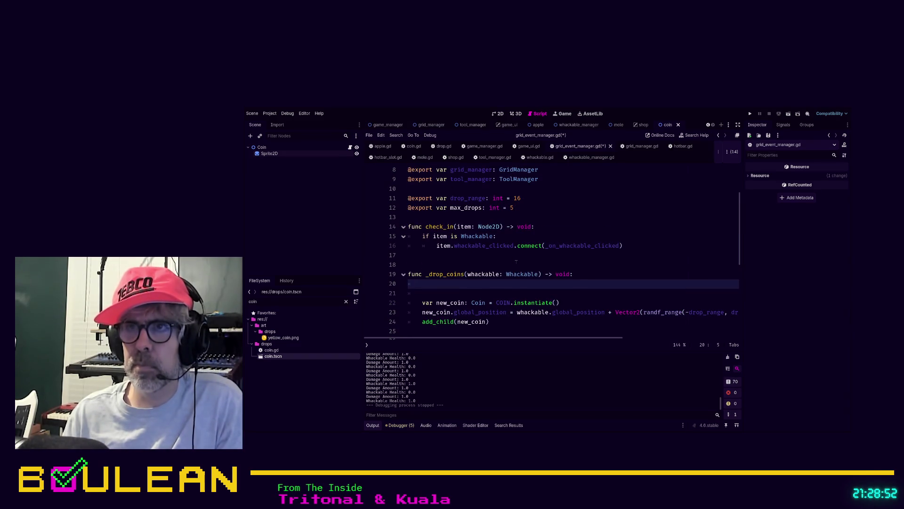
Add var drop_count set to randi_range(1, max_drops) in _drop_coins
{"action": "type", "text": "r drop_count: int ="}
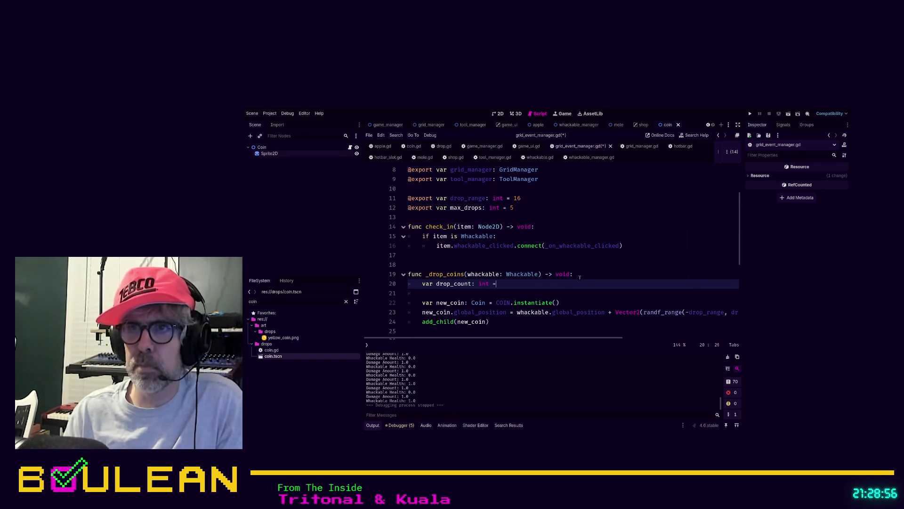
{"action": "type", "text": " rand"}
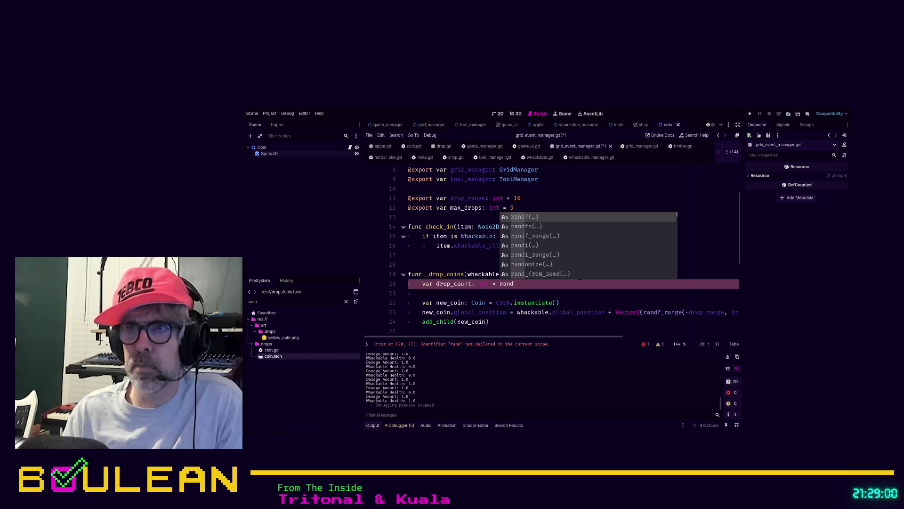
{"action": "key", "text": "Down"}
{"action": "key", "text": "Down"}
{"action": "key", "text": "Down"}
{"action": "key", "text": "Return"}
{"action": "type", "text": "1, max_)"}
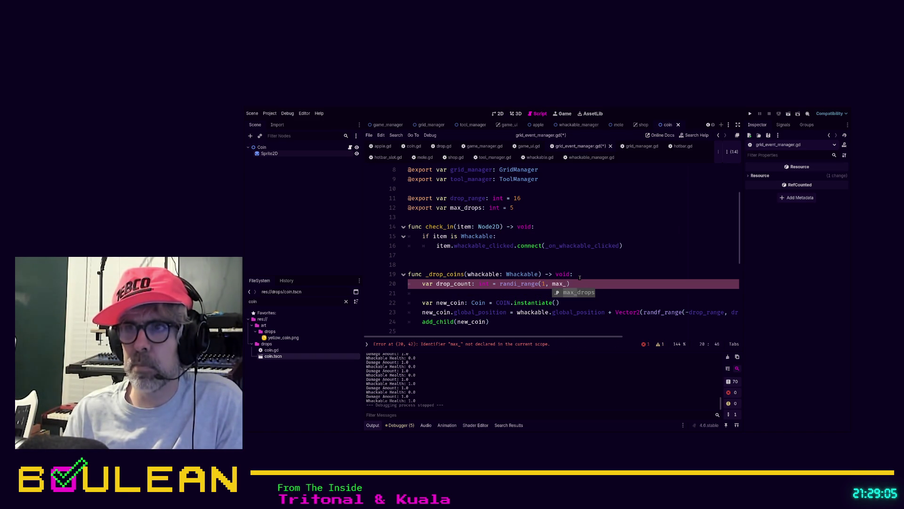
{"action": "key", "text": "Return"}
Wrap the three coin-spawning lines in a for drop in drop_count loop
{"action": "key", "text": "Down"}
{"action": "type", "text": "or drop in "}
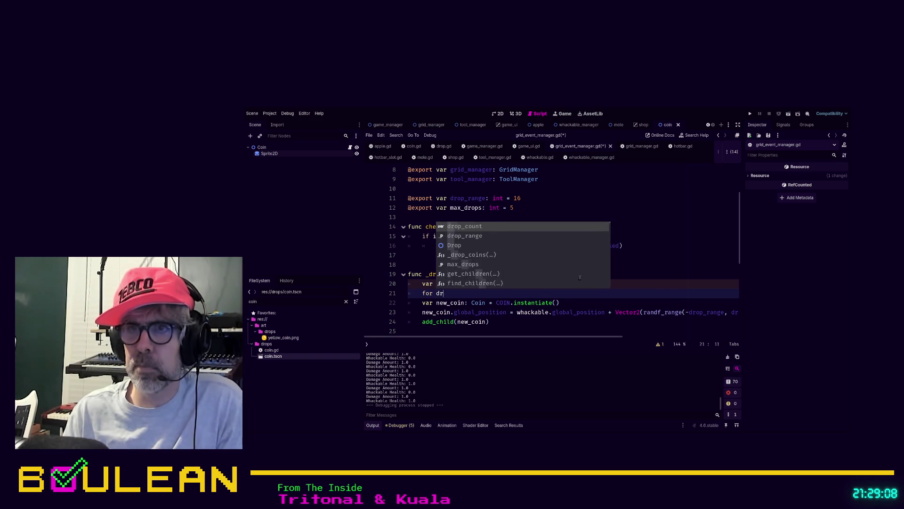
{"action": "type", "text": "drop"}
{"action": "key", "text": "Return"}
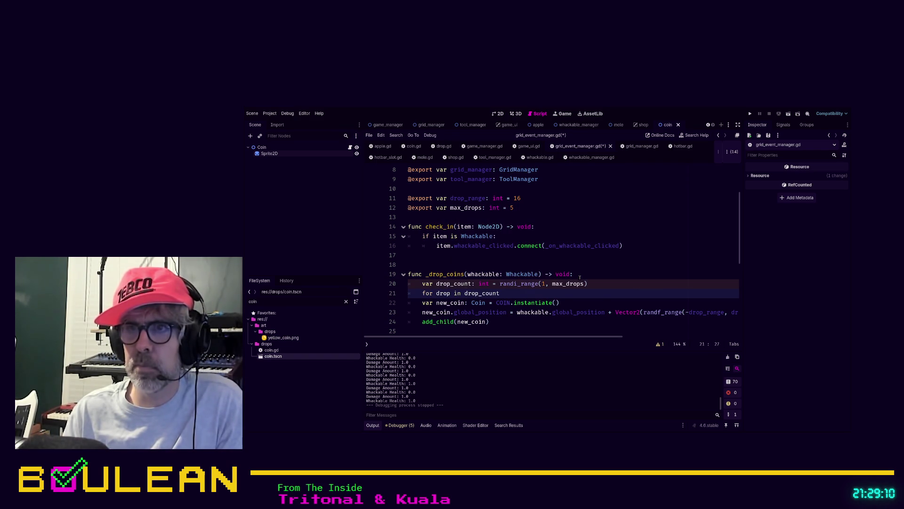
{"action": "left_click_drag", "start_coordinate": [534, 321], "coordinate": [384, 294]}
{"action": "left_click_drag", "start_coordinate": [500, 323], "coordinate": [408, 302]}
{"action": "key", "text": "Tab"}
Type the loop variable as int, save the script and run the game
{"action": "left_click", "coordinate": [585, 293]}
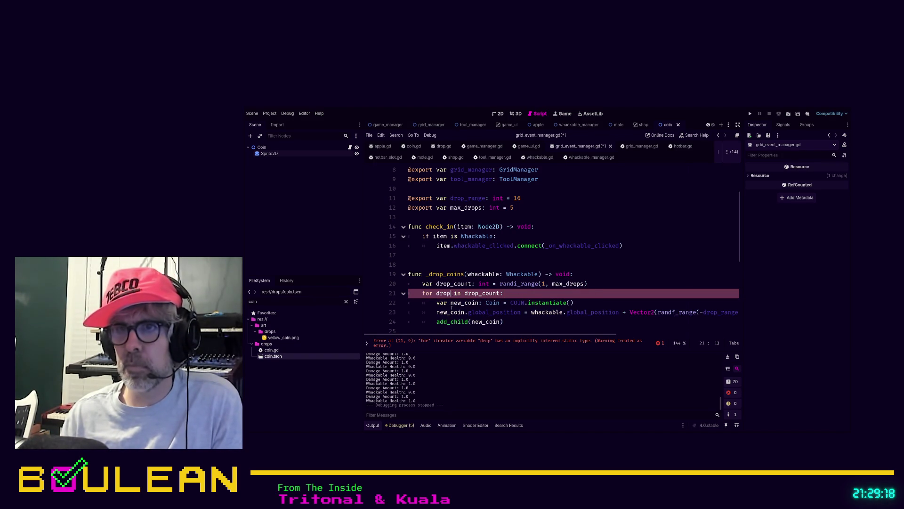
{"action": "type", "text": "int"}
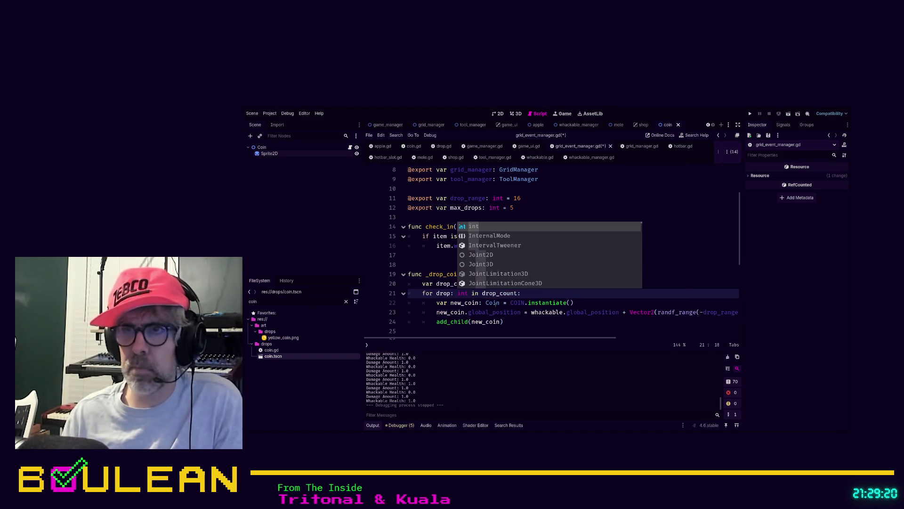
{"action": "left_click", "coordinate": [589, 302]}
{"action": "key", "text": "ctrl+s"}
{"action": "key", "text": "F5"}
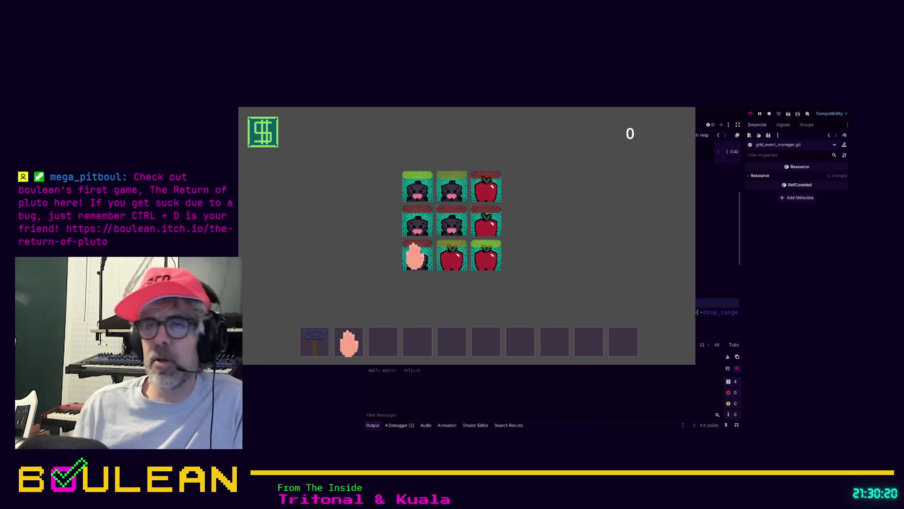
Whack moles and apples to spawn multi-coin drops until the score hits 19, then stop the game
{"action": "left_click", "coordinate": [415, 260]}
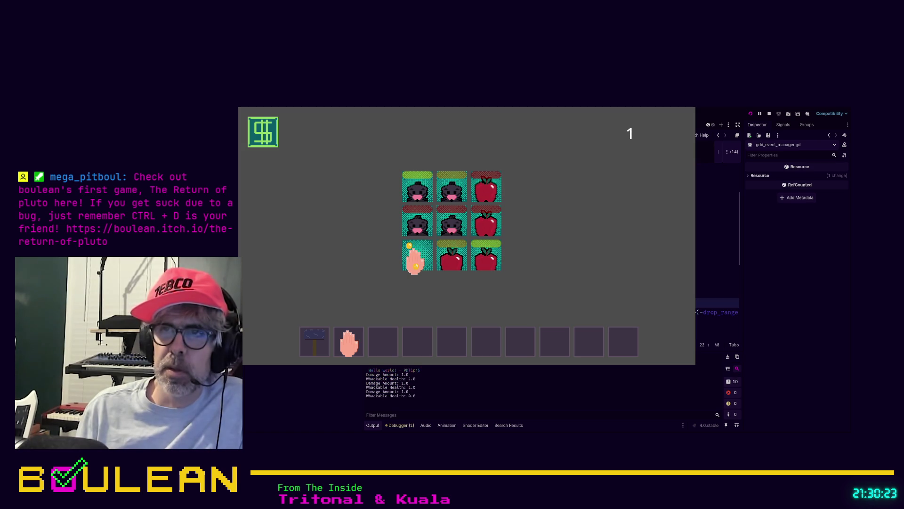
{"action": "left_click", "coordinate": [416, 227]}
{"action": "left_click", "coordinate": [455, 227]}
{"action": "left_click", "coordinate": [485, 229]}
{"action": "left_click", "coordinate": [488, 262]}
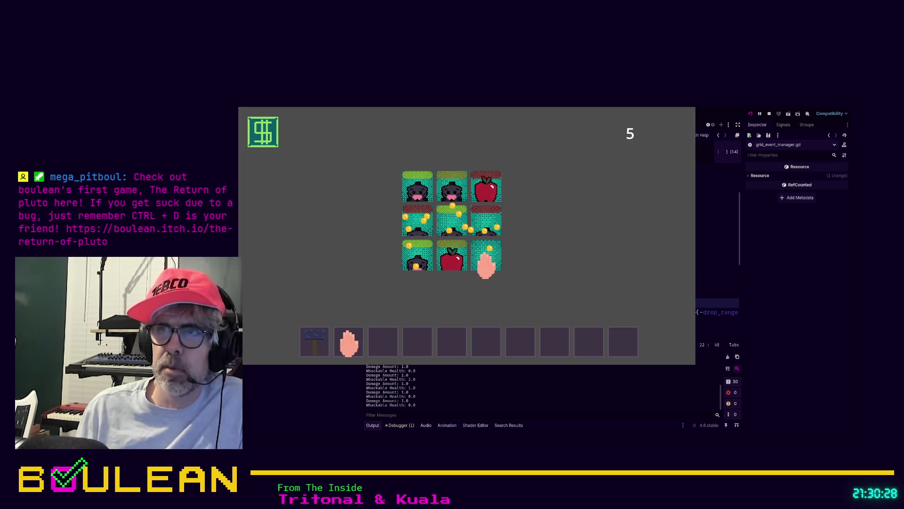
{"action": "left_click", "coordinate": [460, 266]}
{"action": "left_click", "coordinate": [490, 266]}
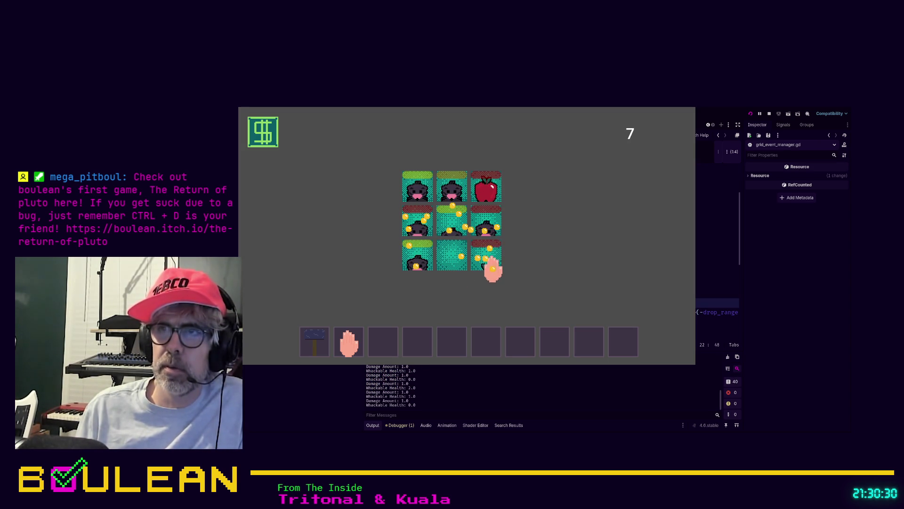
{"action": "left_click", "coordinate": [487, 186]}
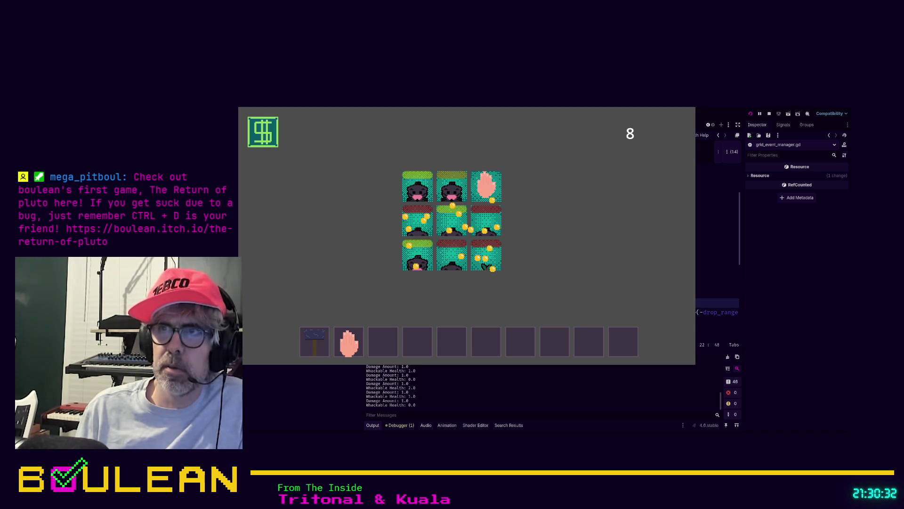
{"action": "left_click", "coordinate": [456, 188]}
{"action": "left_click", "coordinate": [412, 188]}
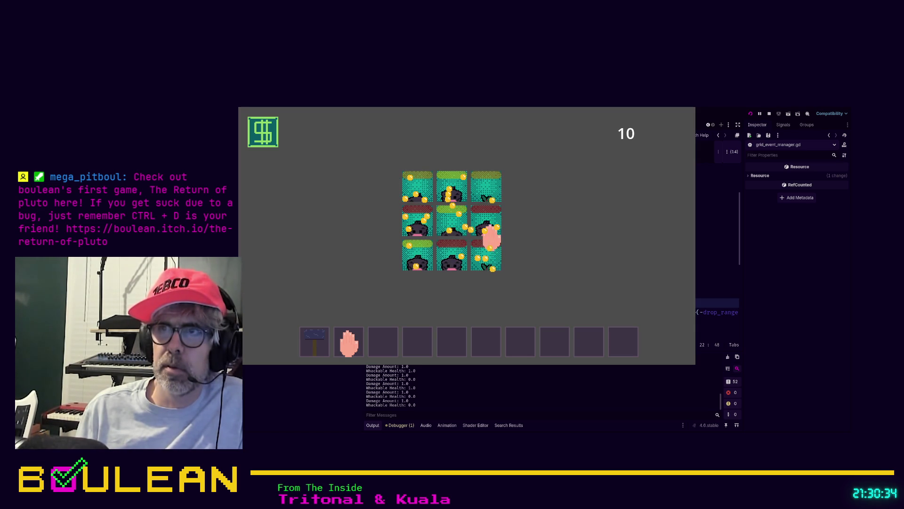
{"action": "left_click", "coordinate": [489, 236]}
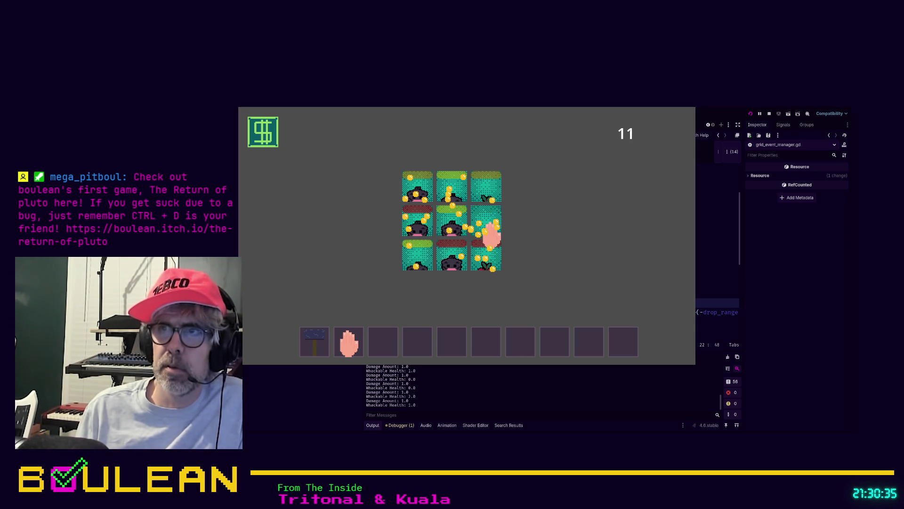
{"action": "left_click", "coordinate": [446, 268]}
{"action": "left_click", "coordinate": [419, 267]}
{"action": "left_click", "coordinate": [452, 227]}
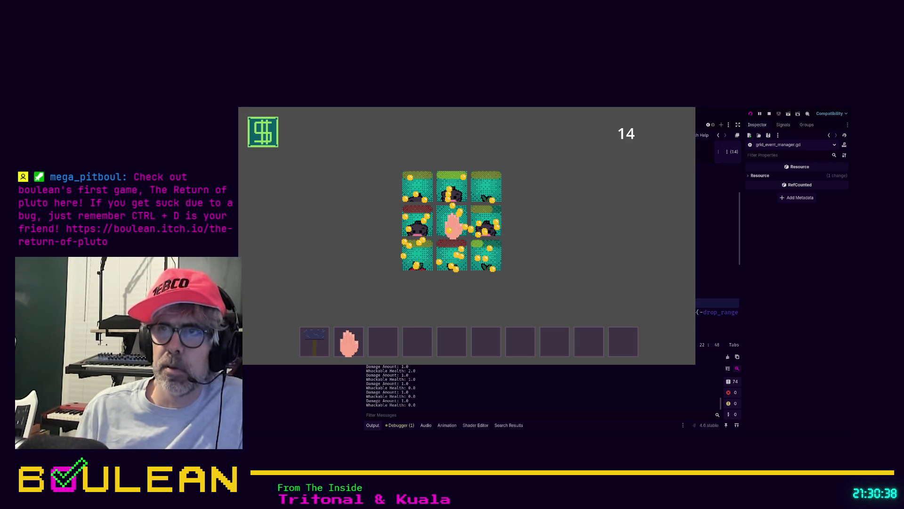
{"action": "left_click", "coordinate": [485, 223]}
{"action": "left_click", "coordinate": [450, 195]}
{"action": "left_click", "coordinate": [425, 200]}
{"action": "left_click", "coordinate": [424, 201]}
{"action": "left_click", "coordinate": [420, 231]}
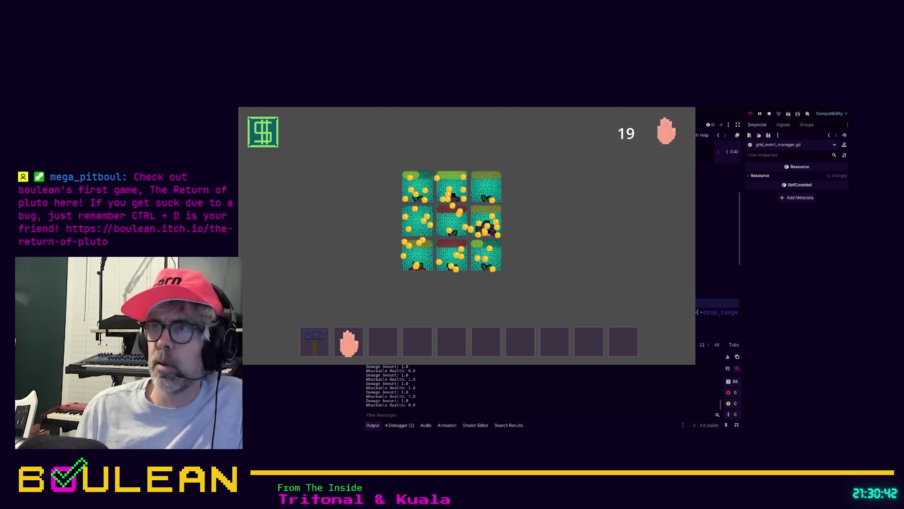
{"action": "key", "text": "F8"}
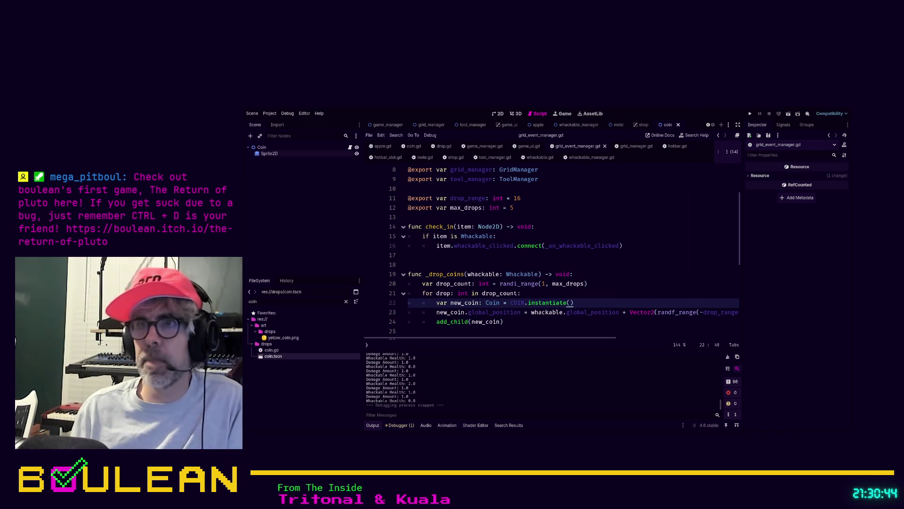
Set drop_range to 32 and max_drops to 50, then run the game
{"action": "left_click", "coordinate": [535, 198]}
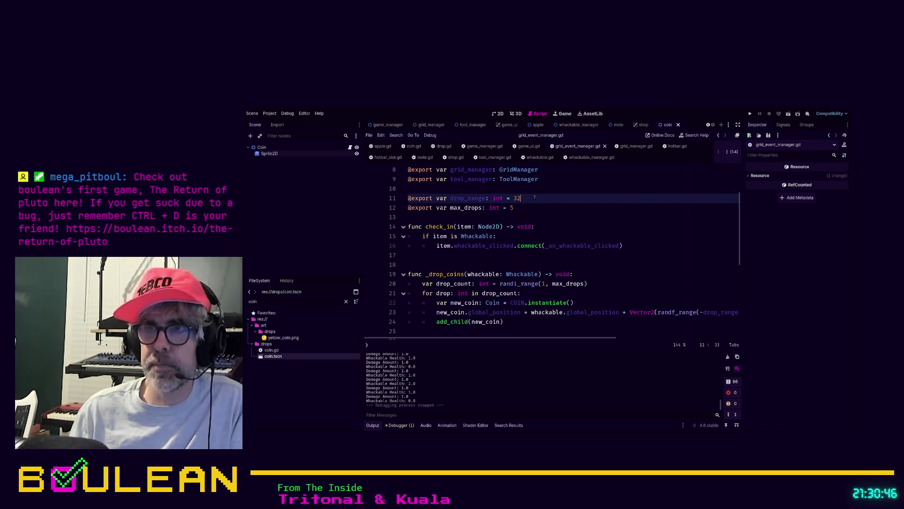
{"action": "key", "text": "Down"}
{"action": "type", "text": "0"}
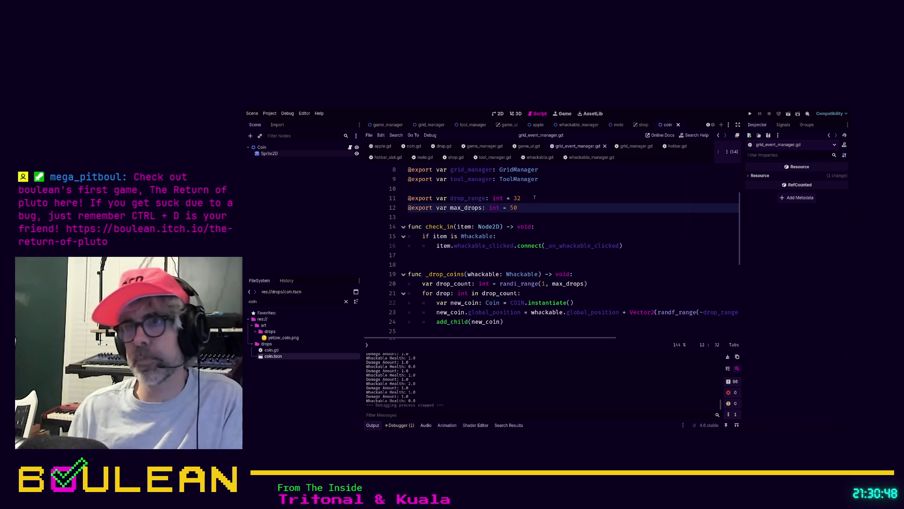
{"action": "key", "text": "F5"}
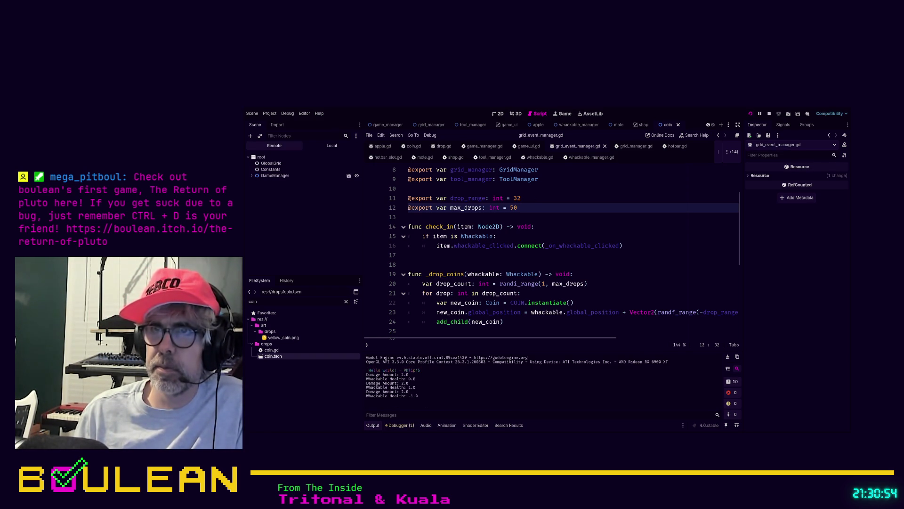
Whack grid tiles to trigger the larger coin bursts until the score reaches 18, then stop the game
{"action": "left_click", "coordinate": [450, 231]}
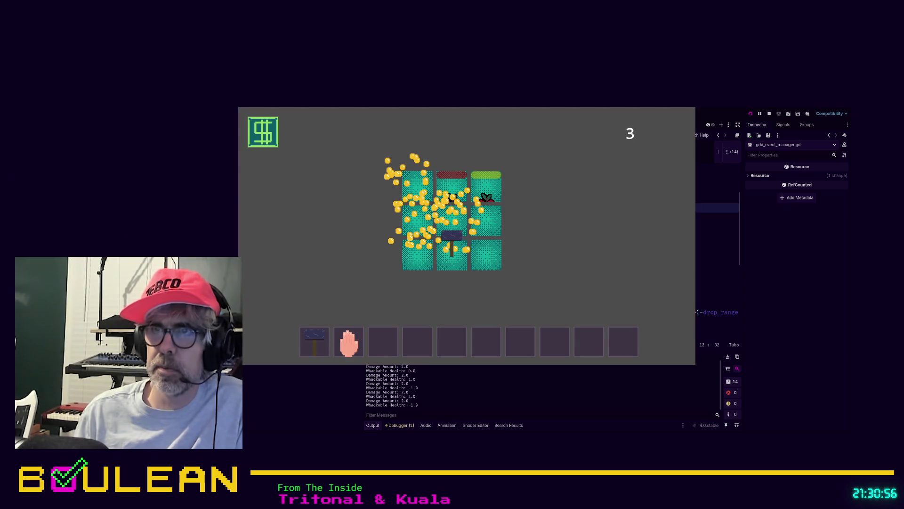
{"action": "left_click", "coordinate": [455, 192]}
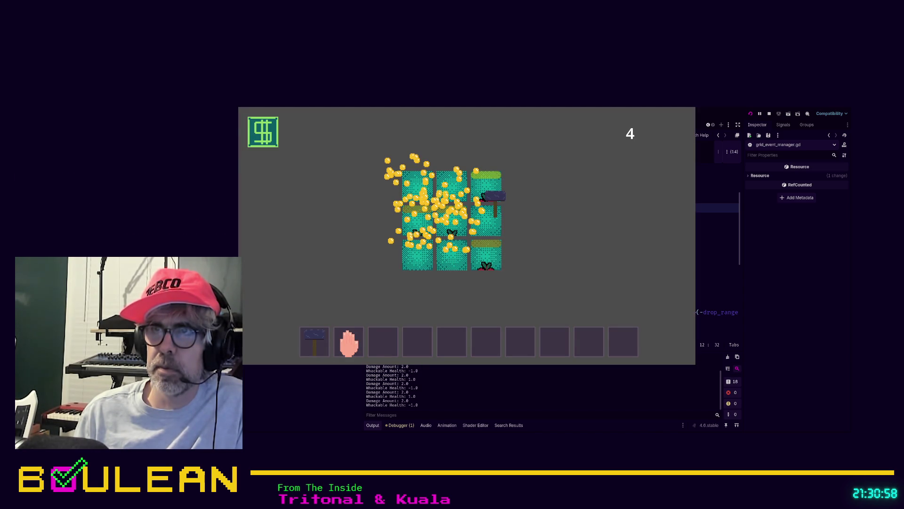
{"action": "left_click", "coordinate": [487, 194]}
{"action": "left_click", "coordinate": [486, 256]}
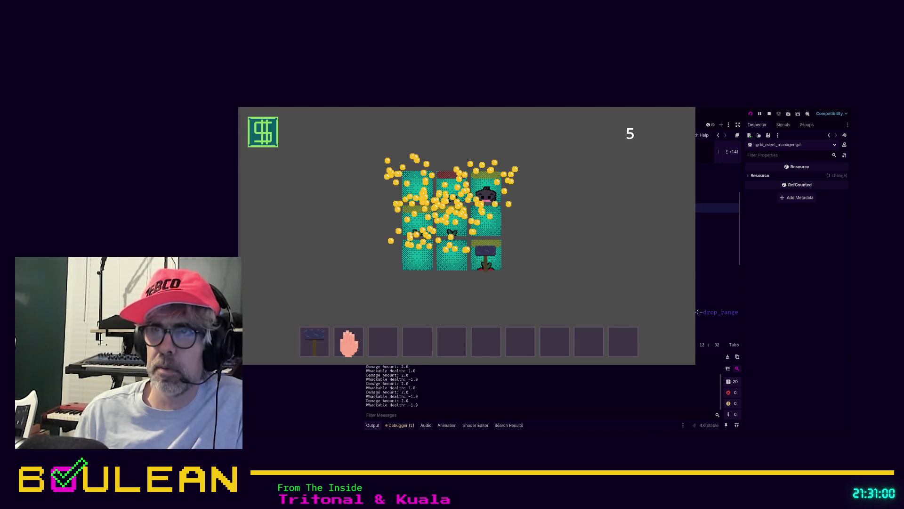
{"action": "left_click", "coordinate": [453, 221]}
{"action": "left_click", "coordinate": [416, 256]}
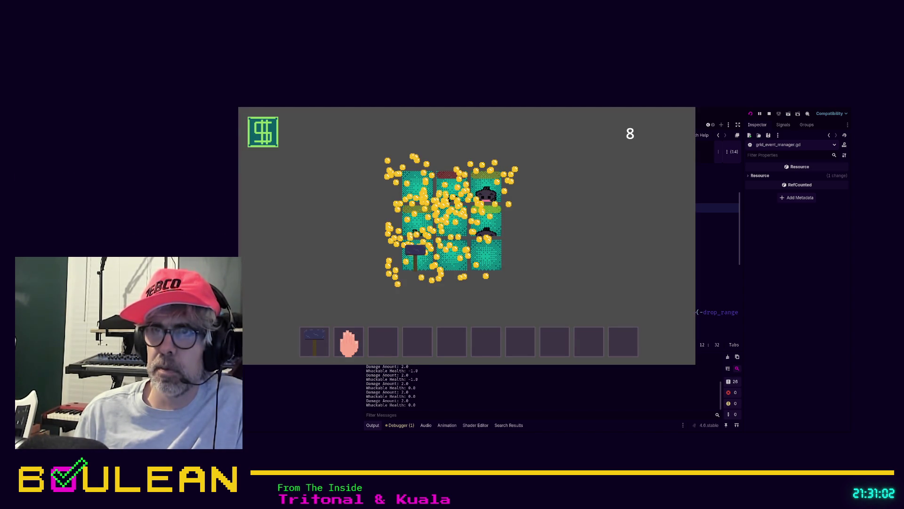
{"action": "left_click", "coordinate": [488, 215]}
{"action": "left_click", "coordinate": [486, 188]}
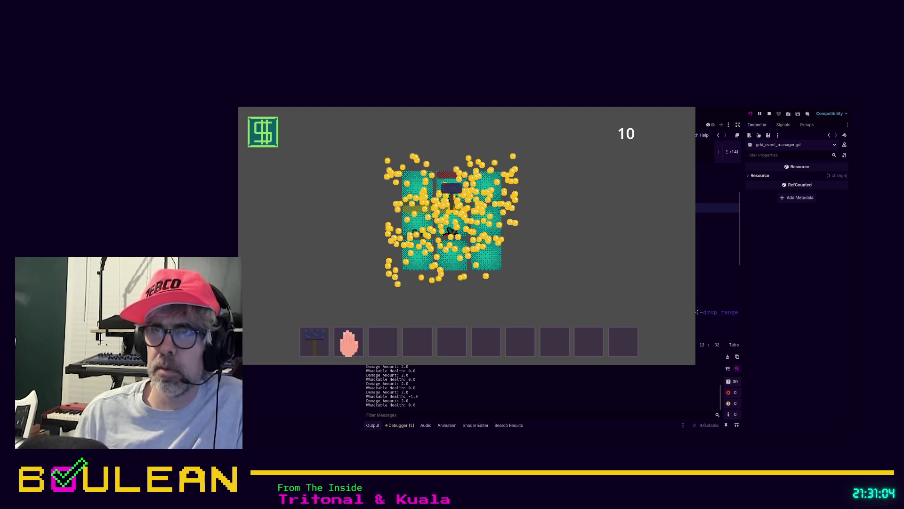
{"action": "left_click", "coordinate": [485, 254]}
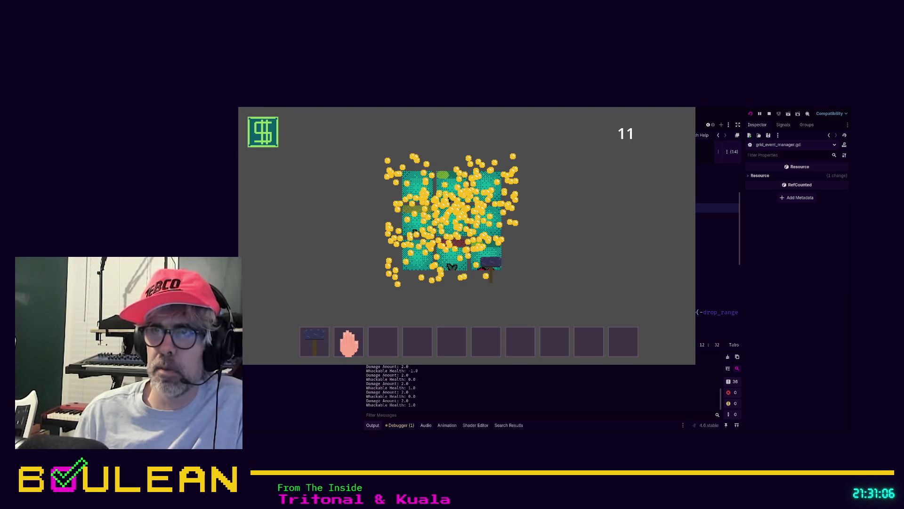
{"action": "left_click", "coordinate": [485, 257]}
{"action": "left_click", "coordinate": [450, 255]}
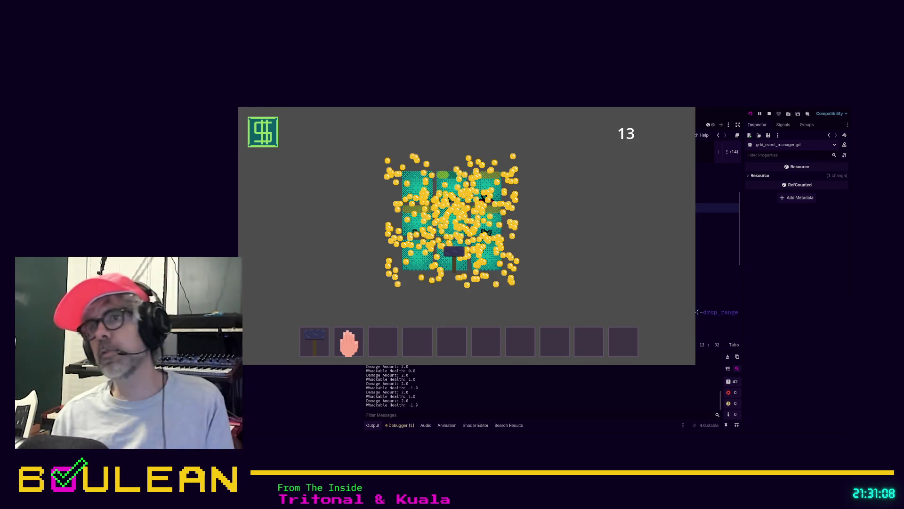
{"action": "left_click", "coordinate": [485, 217]}
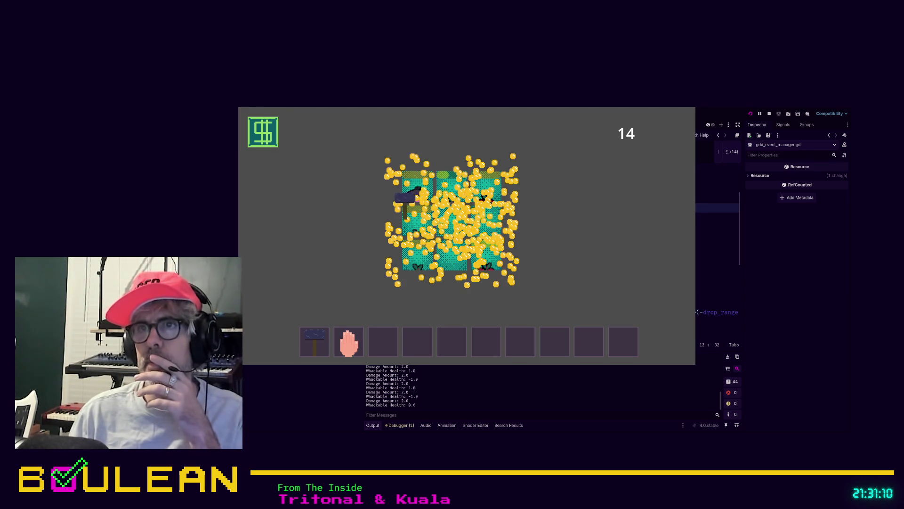
{"action": "left_click", "coordinate": [412, 214]}
{"action": "left_click", "coordinate": [414, 219]}
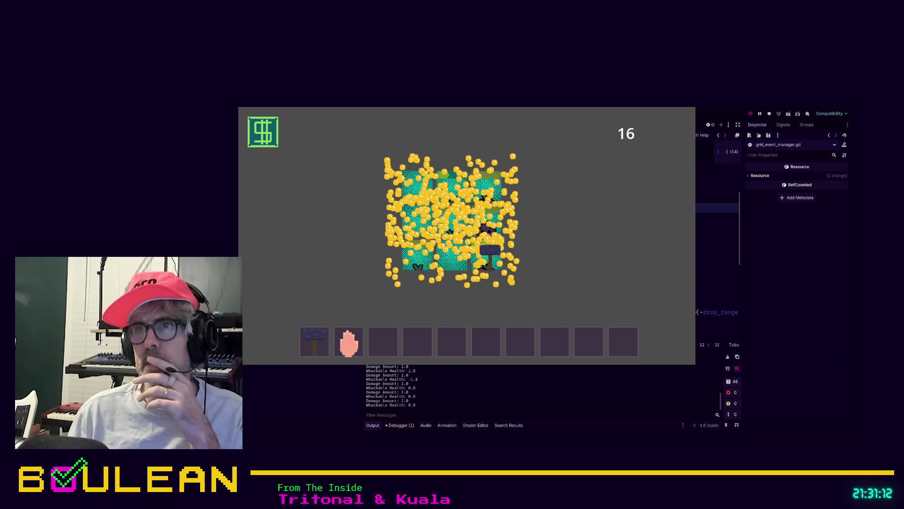
{"action": "left_click", "coordinate": [485, 255]}
{"action": "left_click", "coordinate": [485, 216]}
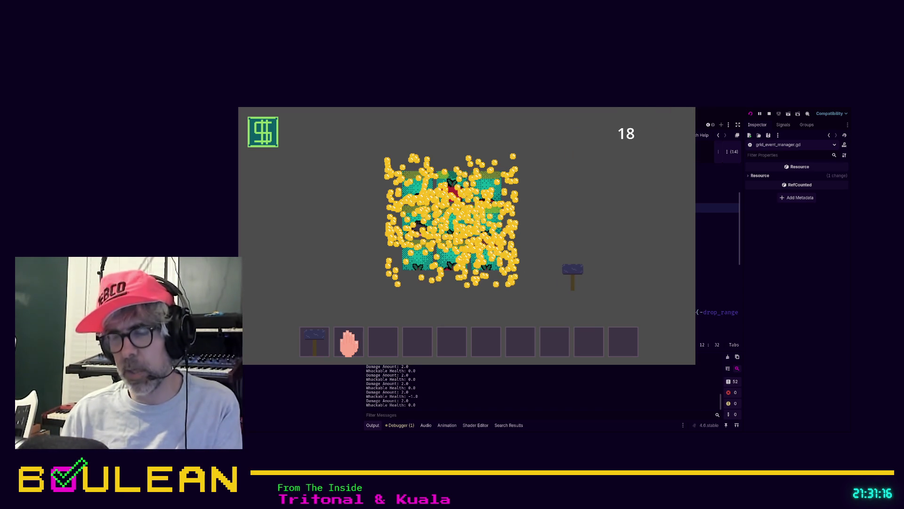
{"action": "key", "text": "F8"}
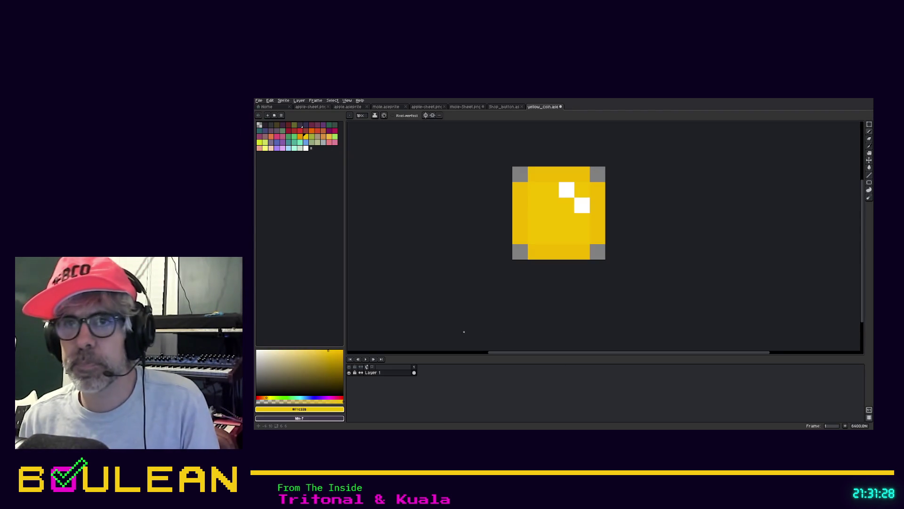
Add a new coin frame and paint a white diagonal shine stroke across the coin
{"action": "left_click", "coordinate": [416, 372]}
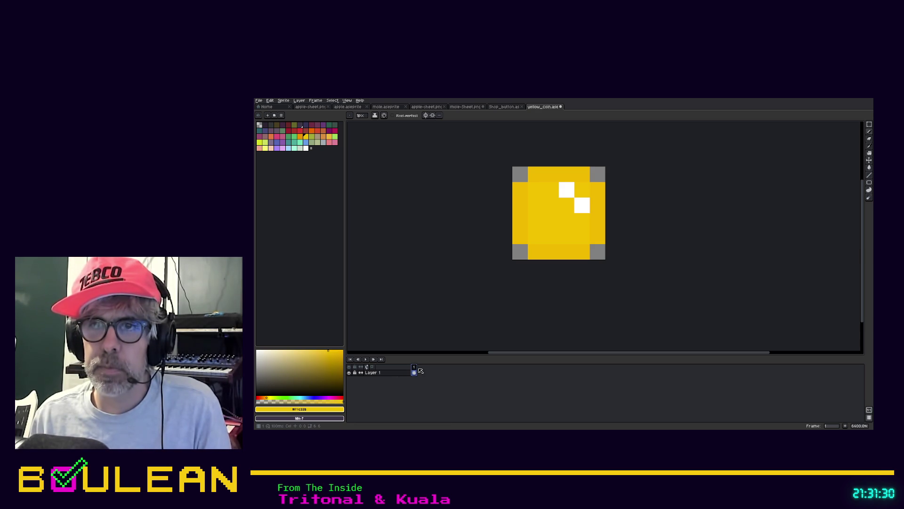
{"action": "key", "text": "alt+n"}
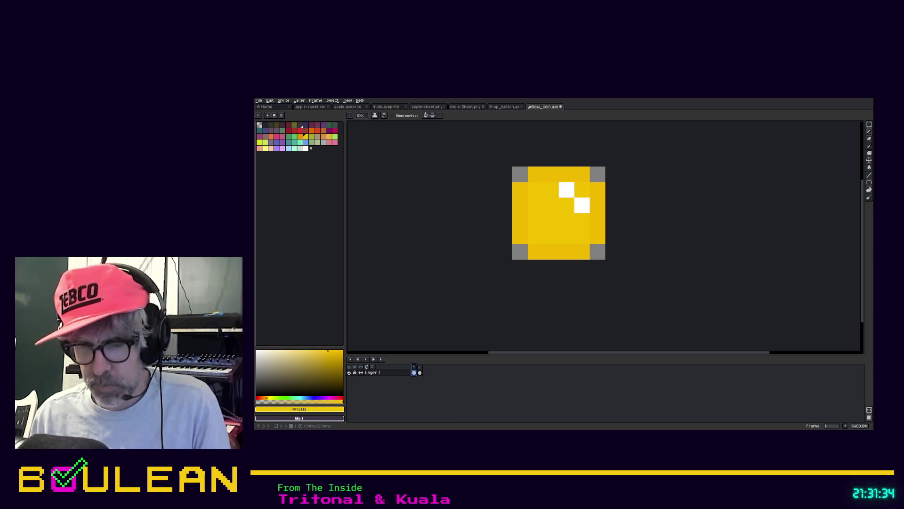
{"action": "key", "text": "i"}
{"action": "left_click", "coordinate": [578, 193]}
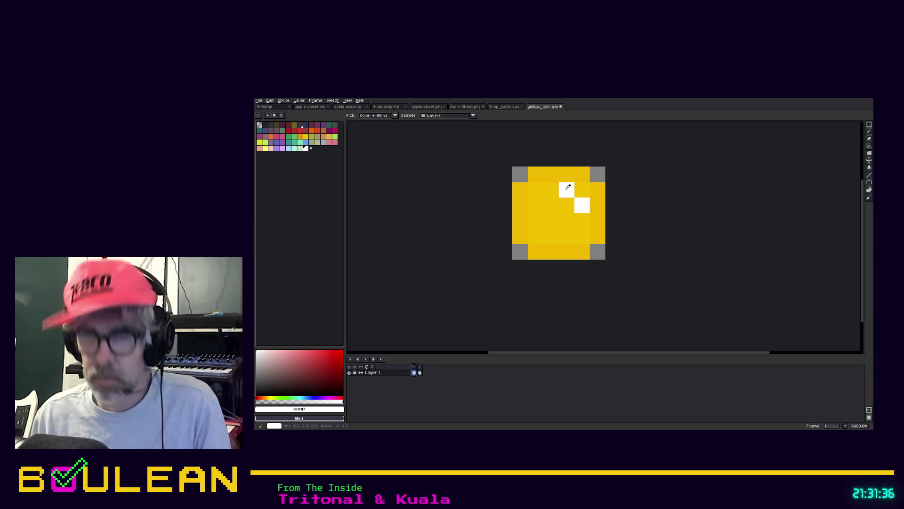
{"action": "key", "text": "b"}
{"action": "left_click", "coordinate": [550, 190]}
{"action": "left_click", "coordinate": [549, 199]}
{"action": "key", "text": "ctrl+z"}
{"action": "left_click", "coordinate": [563, 207]}
{"action": "left_click_drag", "start_coordinate": [561, 211], "coordinate": [582, 220]}
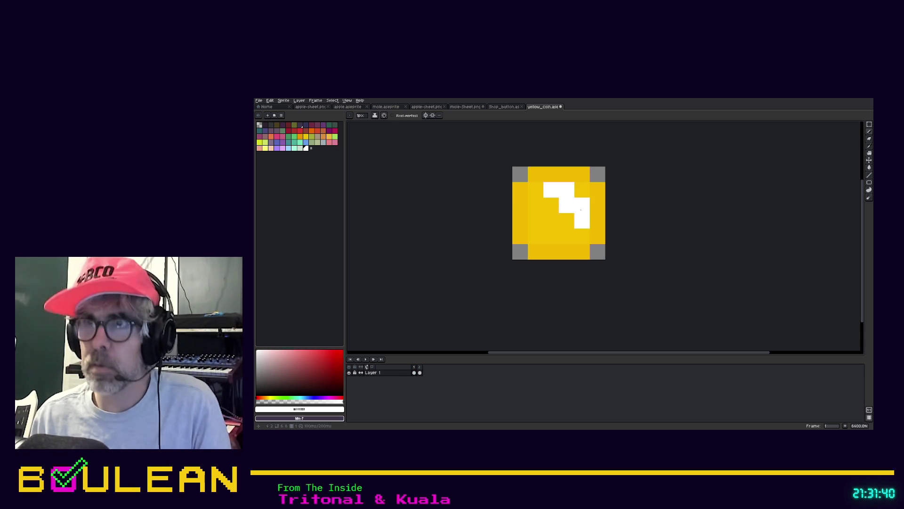
Paint stray shine pixels back to yellow and add white pixels along the diagonal
{"action": "left_click", "coordinate": [581, 188], "text": "alt"}
{"action": "left_click", "coordinate": [582, 205]}
{"action": "left_click", "coordinate": [566, 189]}
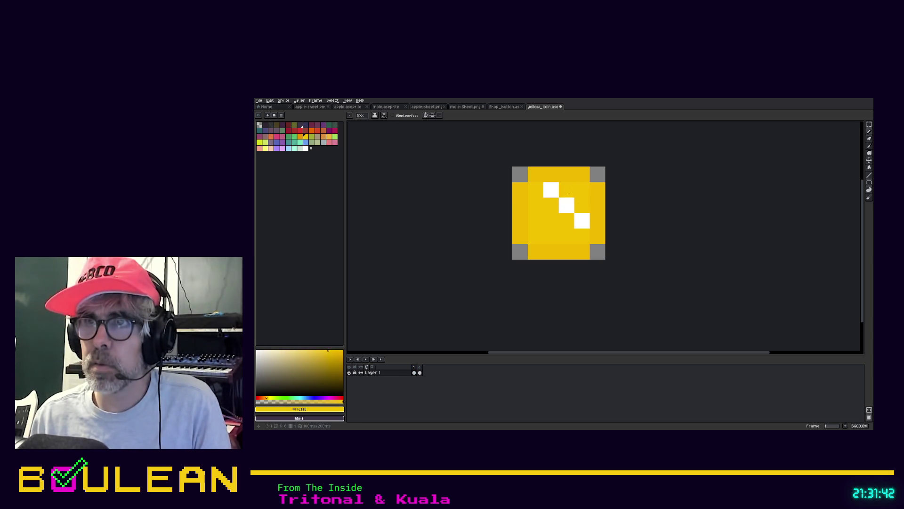
{"action": "left_click", "coordinate": [580, 216], "text": "alt"}
{"action": "left_click", "coordinate": [564, 223]}
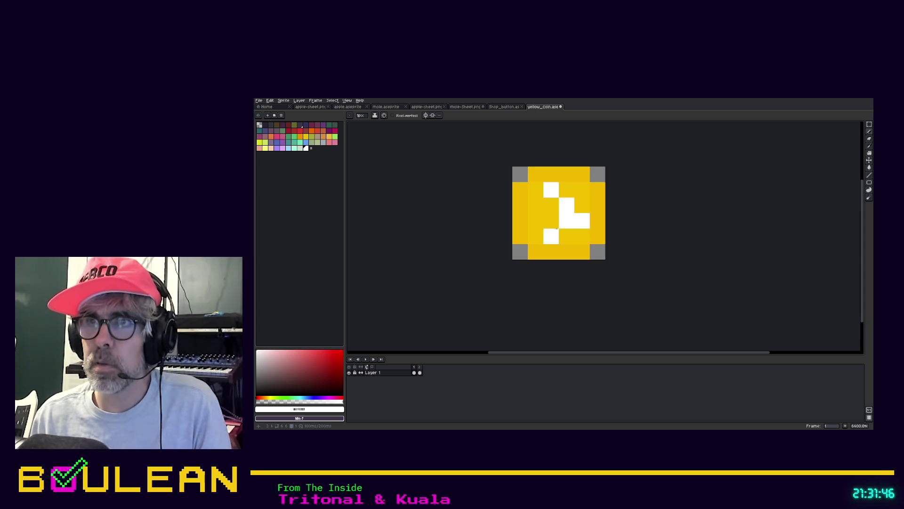
{"action": "left_click", "coordinate": [551, 205]}
Tidy the shine pixel by pixel into a clean four-pixel white diagonal stripe
{"action": "key", "text": "alt"}
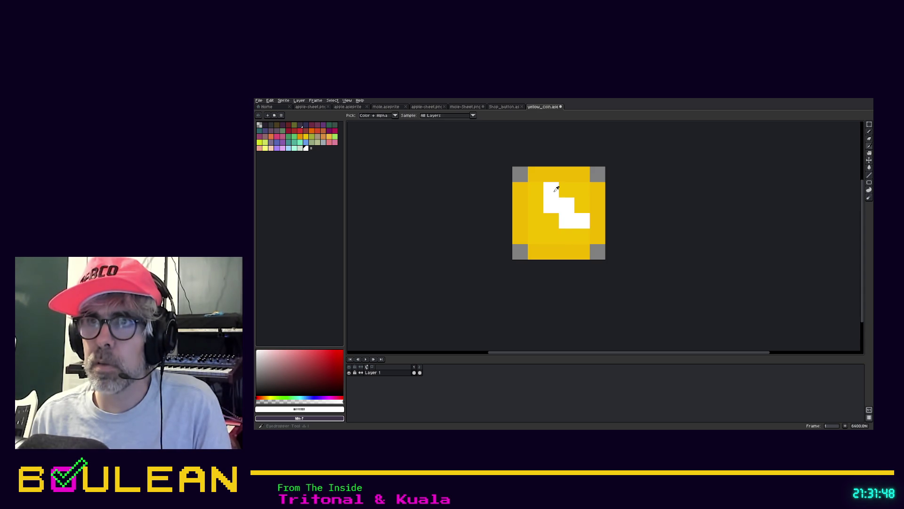
{"action": "left_click", "coordinate": [535, 189]}
{"action": "left_click", "coordinate": [579, 192], "text": "alt"}
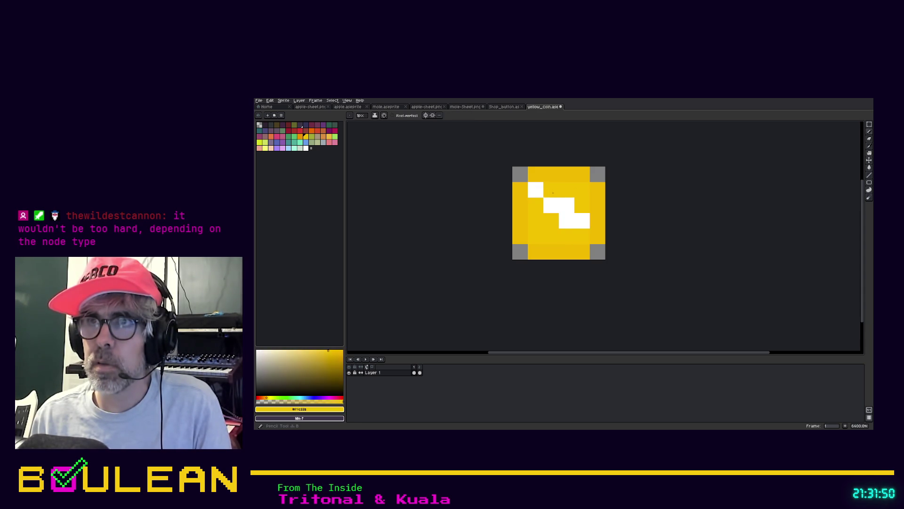
{"action": "left_click", "coordinate": [551, 190]}
{"action": "left_click", "coordinate": [567, 205]}
{"action": "left_click", "coordinate": [581, 219]}
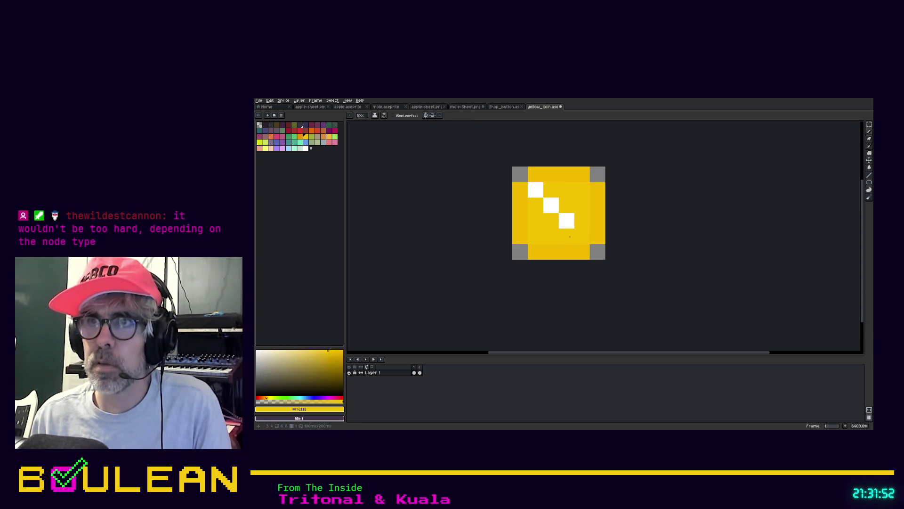
{"action": "key", "text": "alt"}
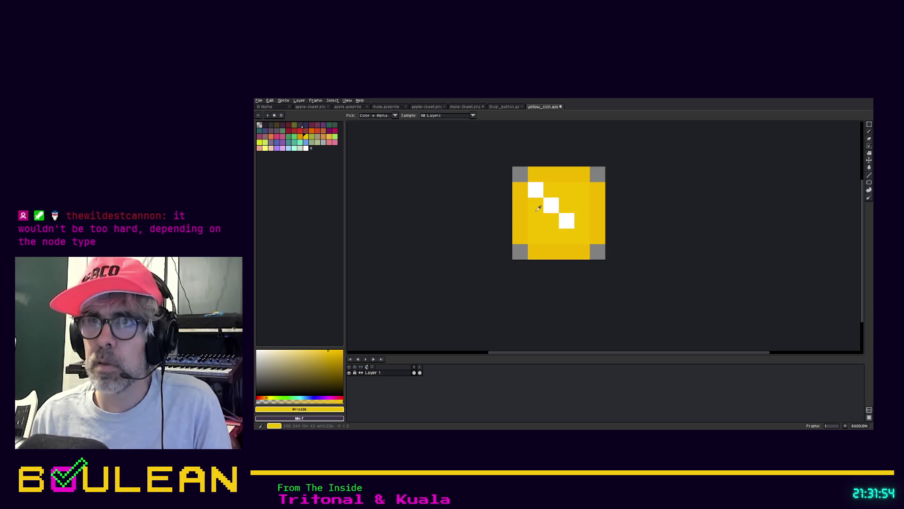
{"action": "left_click", "coordinate": [567, 218], "text": "alt"}
{"action": "left_click", "coordinate": [582, 236]}
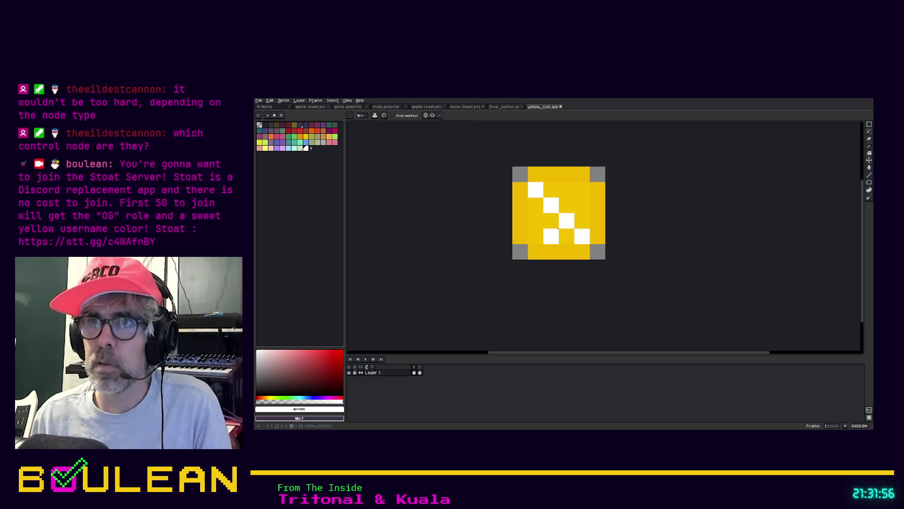
On frame 3, paint the upper-right shine pixels yellow
{"action": "left_click", "coordinate": [420, 372]}
{"action": "left_click_drag", "start_coordinate": [415, 370], "coordinate": [423, 370]}
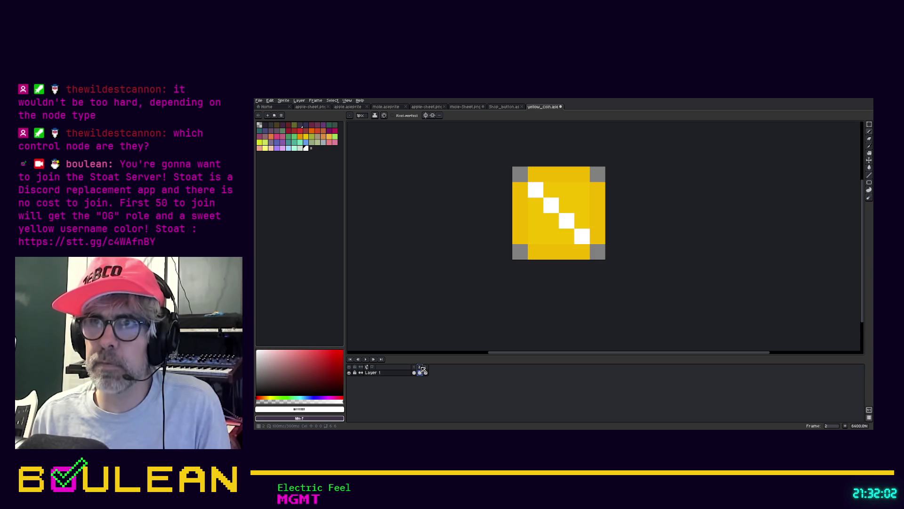
{"action": "left_click", "coordinate": [426, 367]}
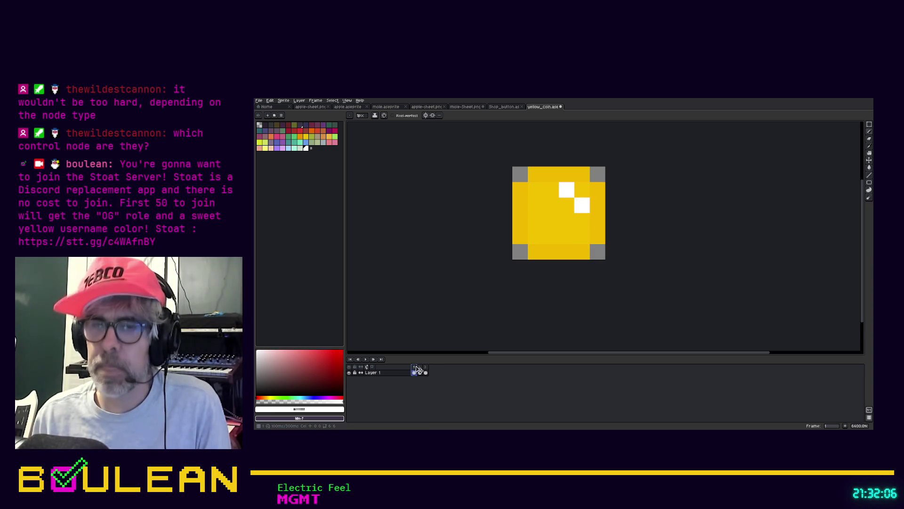
{"action": "key", "text": "i"}
{"action": "key", "text": "b"}
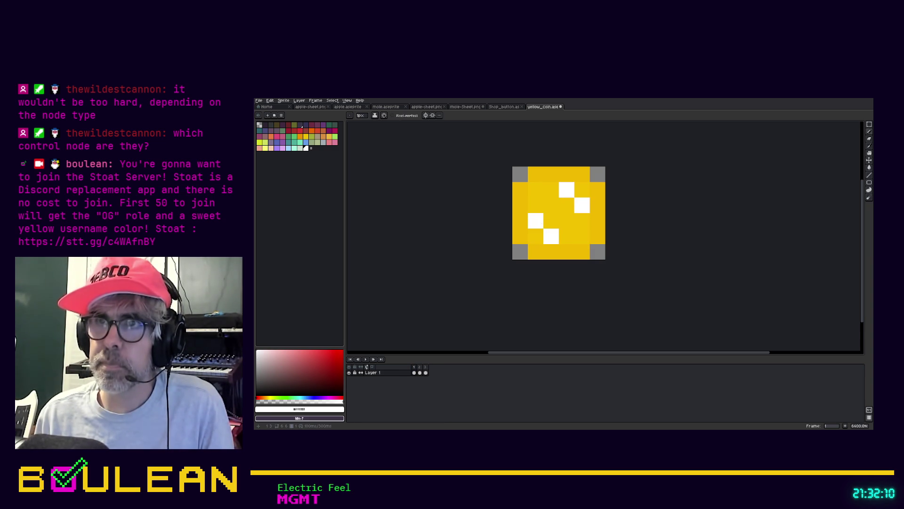
{"action": "key", "text": "i"}
{"action": "left_click_drag", "start_coordinate": [580, 206], "coordinate": [567, 189]}
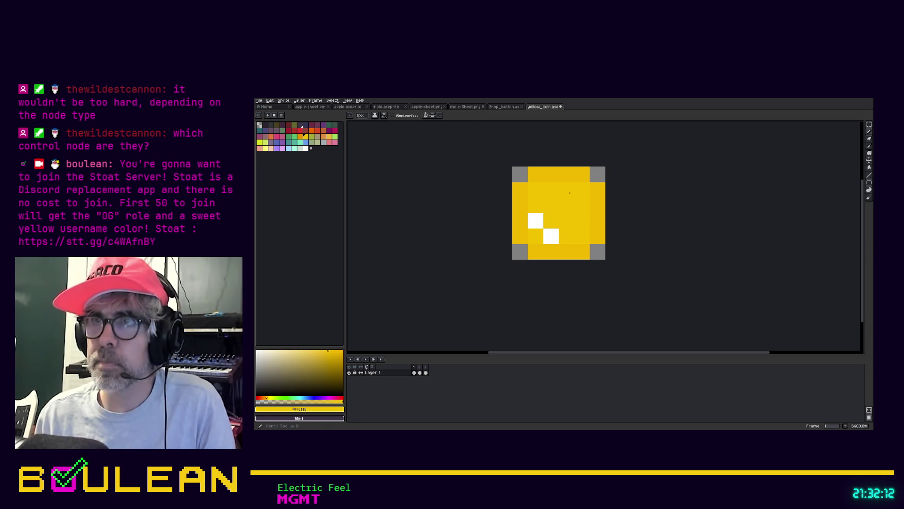
Preview the animation, then reduce a frame's shine to a single lower-left white pixel and replay
{"action": "left_click", "coordinate": [368, 362]}
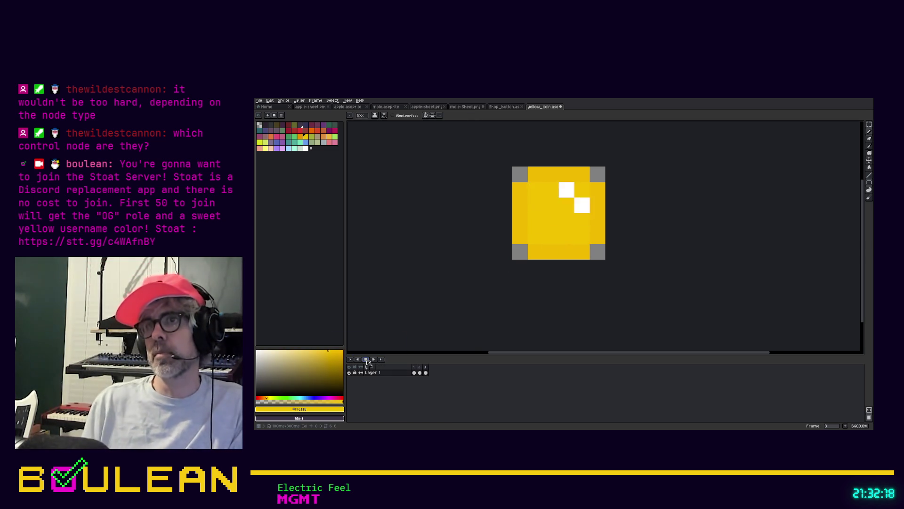
{"action": "left_click", "coordinate": [369, 361]}
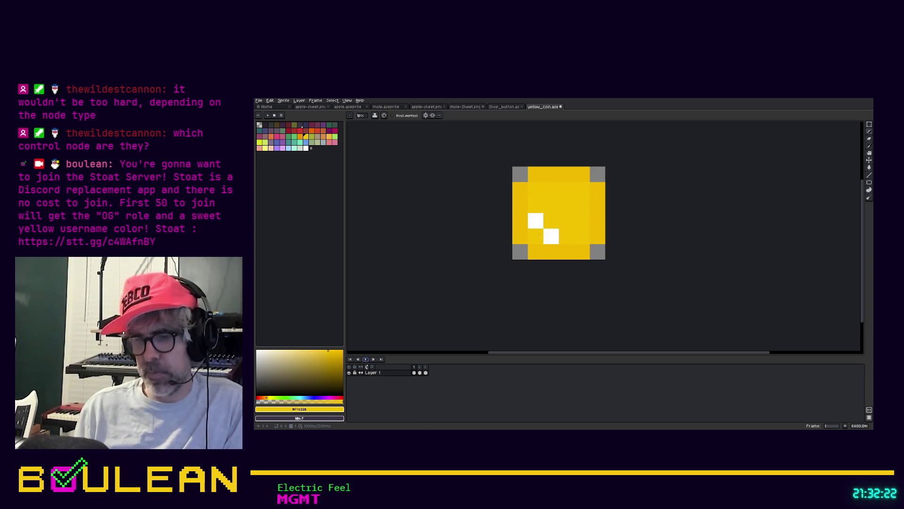
{"action": "left_click", "coordinate": [550, 237], "text": "alt"}
{"action": "left_click", "coordinate": [539, 236]}
{"action": "left_click", "coordinate": [568, 236], "text": "alt"}
{"action": "left_click", "coordinate": [551, 236]}
{"action": "left_click", "coordinate": [535, 220]}
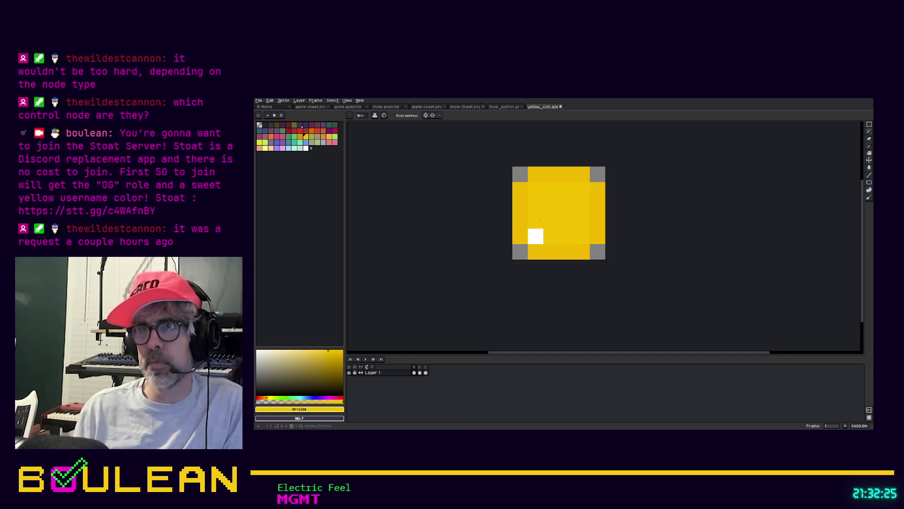
{"action": "left_click", "coordinate": [368, 359]}
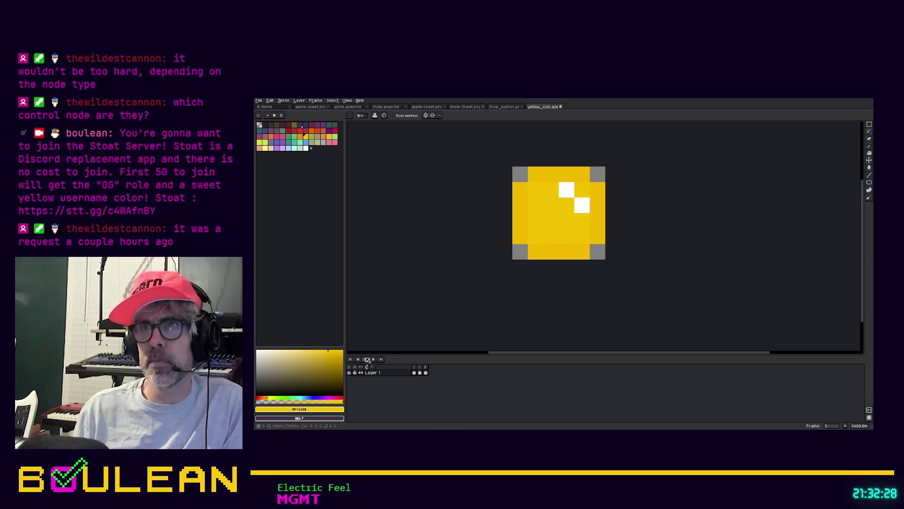
{"action": "left_click", "coordinate": [370, 362]}
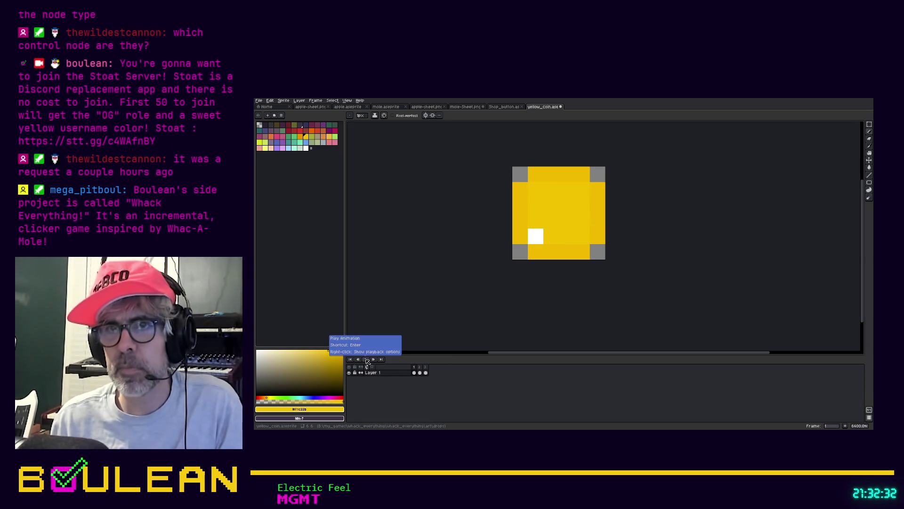
Play the coin animation and change its Playback Speed from the Play button's options
{"action": "left_click", "coordinate": [366, 359]}
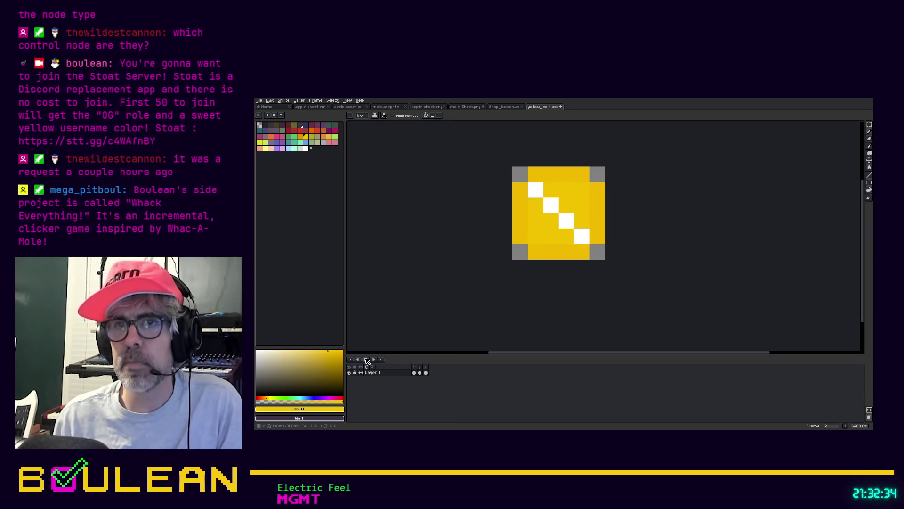
{"action": "right_click", "coordinate": [367, 361]}
{"action": "left_click", "coordinate": [384, 382]}
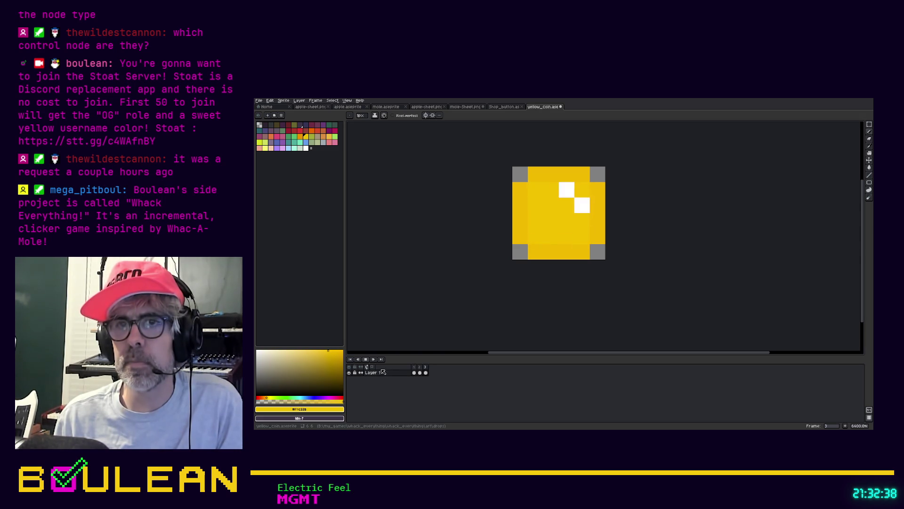
{"action": "left_click", "coordinate": [369, 361]}
{"action": "left_click", "coordinate": [369, 360]}
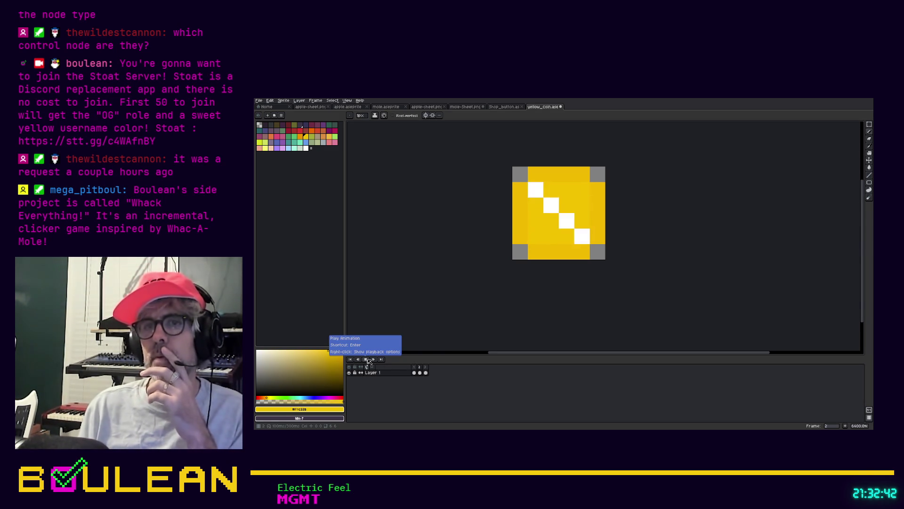
{"action": "right_click", "coordinate": [369, 361]}
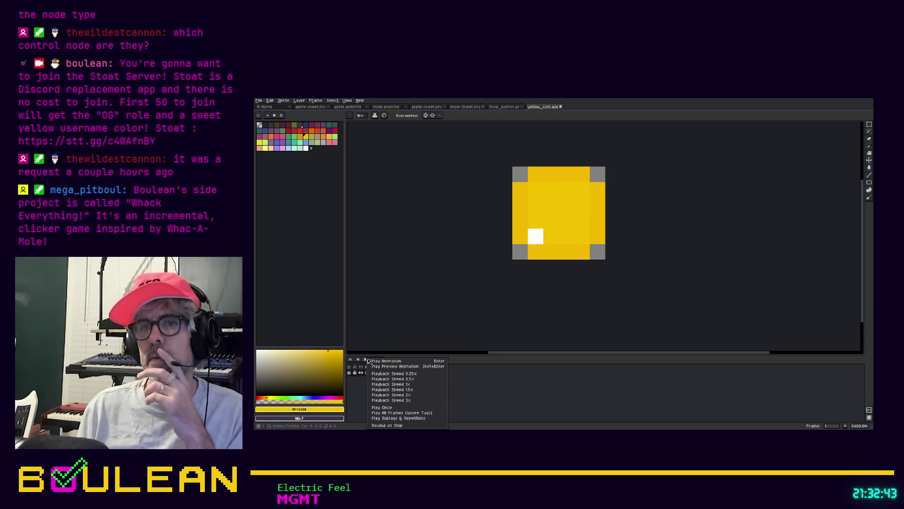
{"action": "left_click", "coordinate": [384, 390]}
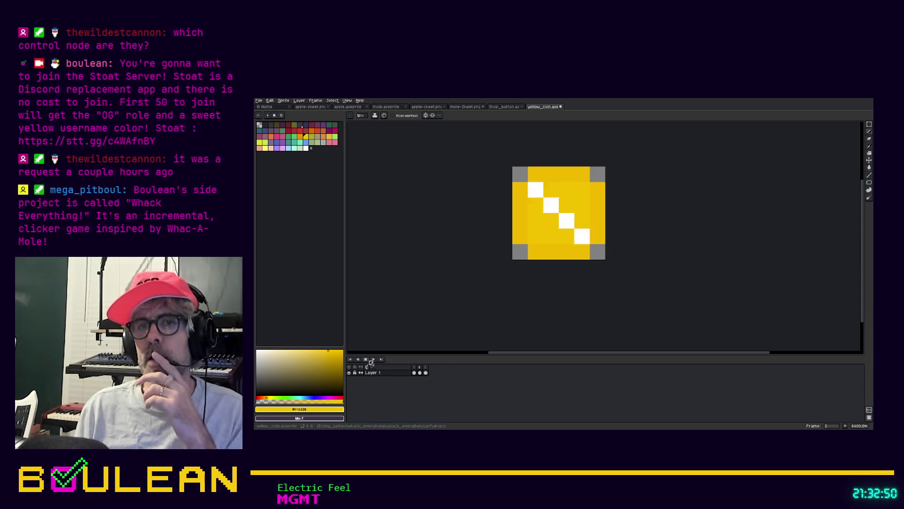
{"action": "left_click", "coordinate": [369, 360]}
Replay at a different playback speed, then stop and return to frame 1
{"action": "left_click", "coordinate": [369, 359]}
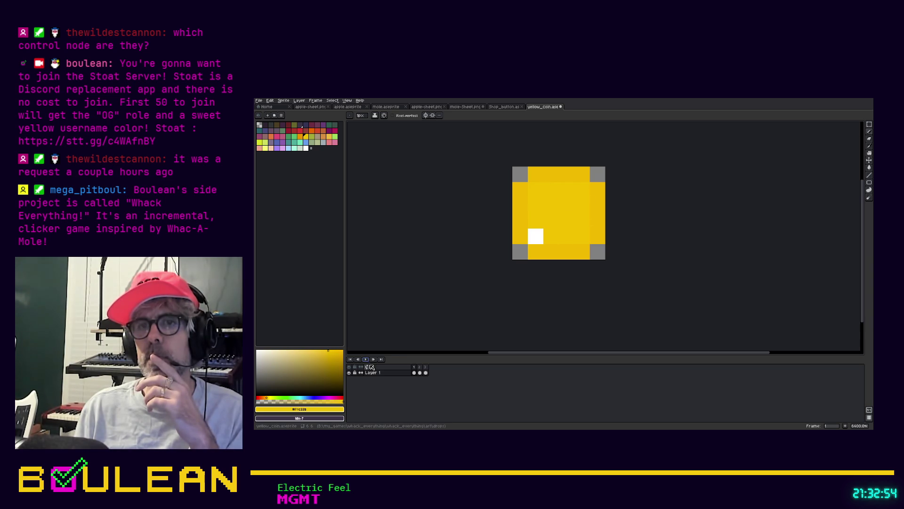
{"action": "right_click", "coordinate": [369, 361]}
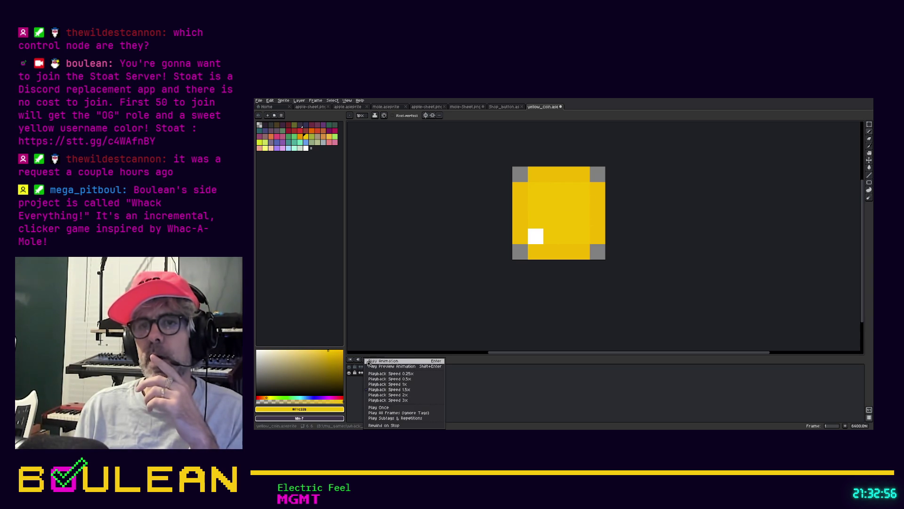
{"action": "left_click", "coordinate": [383, 385]}
{"action": "left_click", "coordinate": [367, 360]}
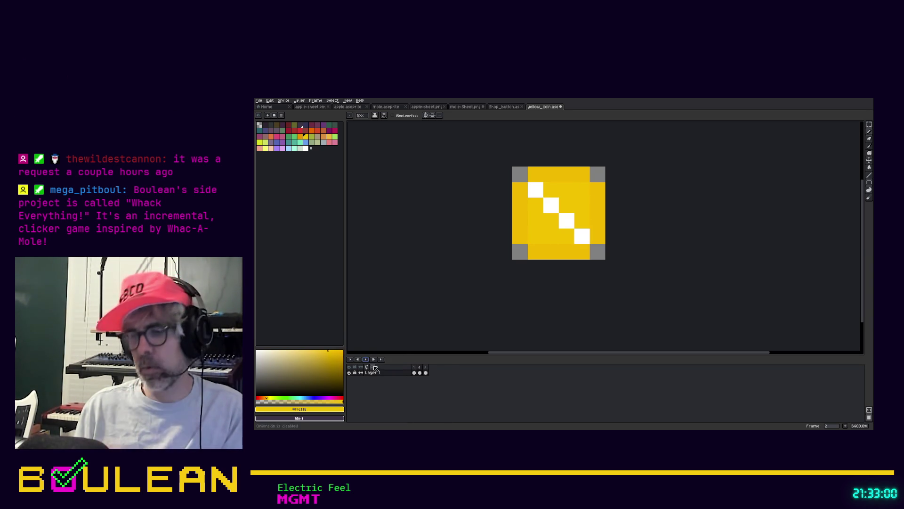
{"action": "left_click", "coordinate": [368, 361]}
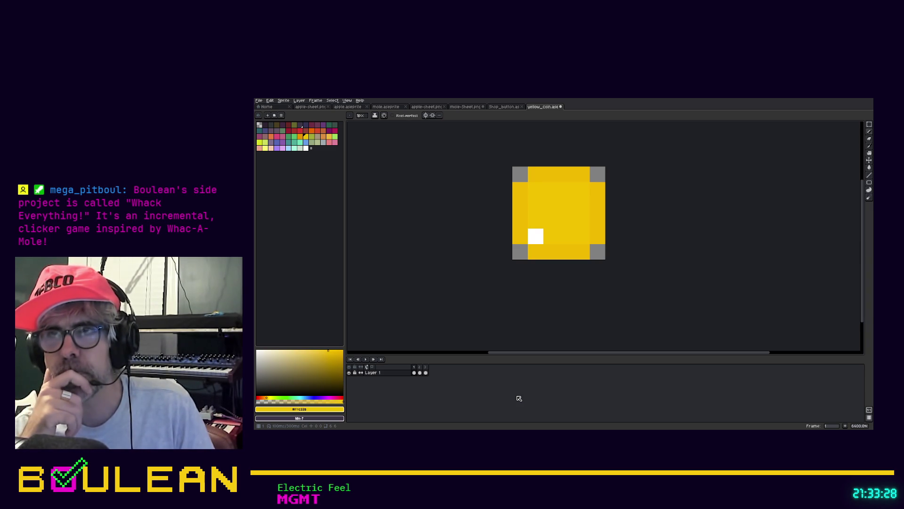
Save the coin sprite as yellow_coin.aseprite with Ctrl+S
{"action": "key", "text": "ctrl+s"}
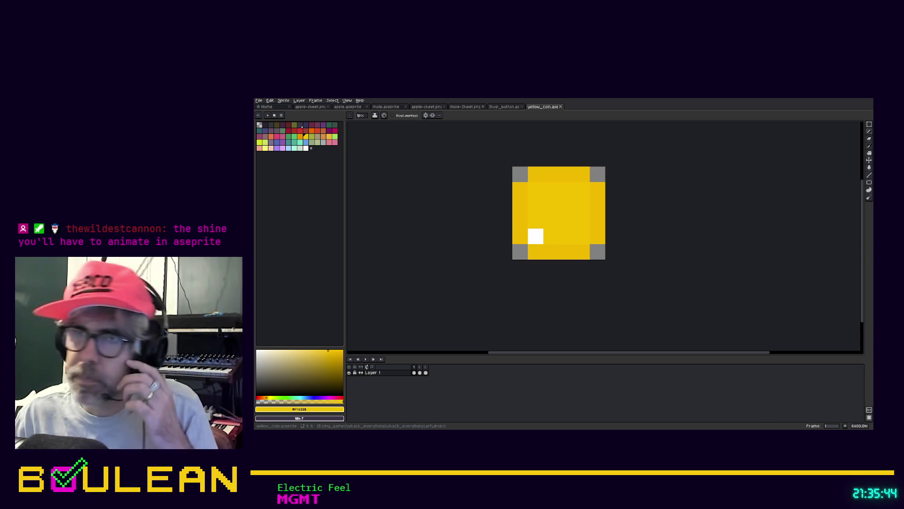
Preview the coin animation, check frames 1 and 3, set it to play once, and replay
{"action": "left_click", "coordinate": [365, 359]}
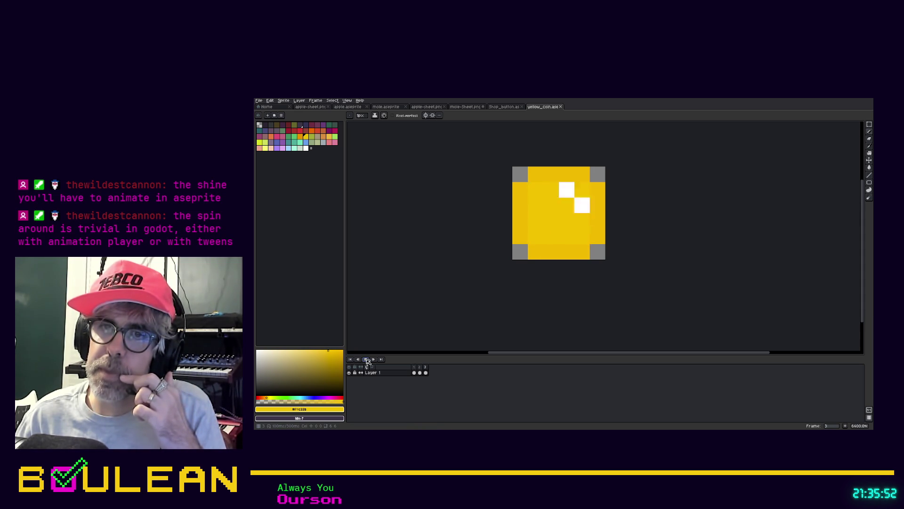
{"action": "left_click", "coordinate": [414, 372]}
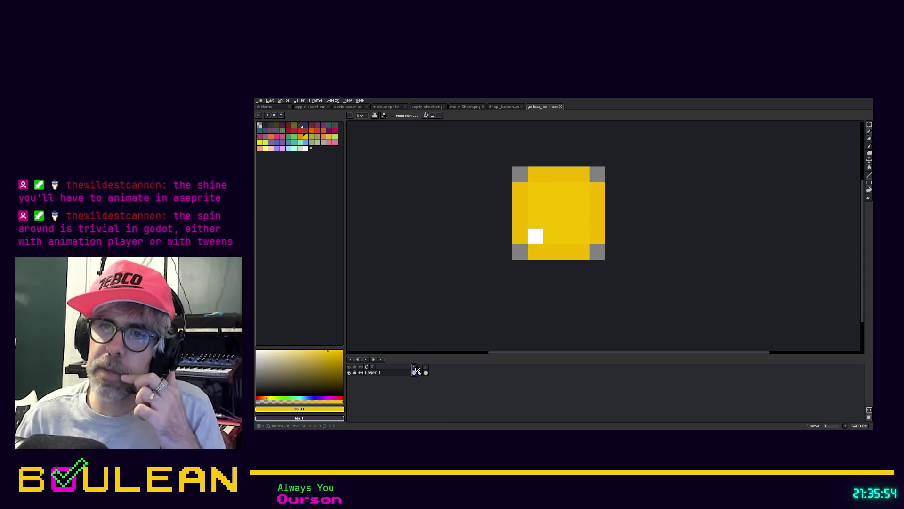
{"action": "left_click", "coordinate": [427, 372]}
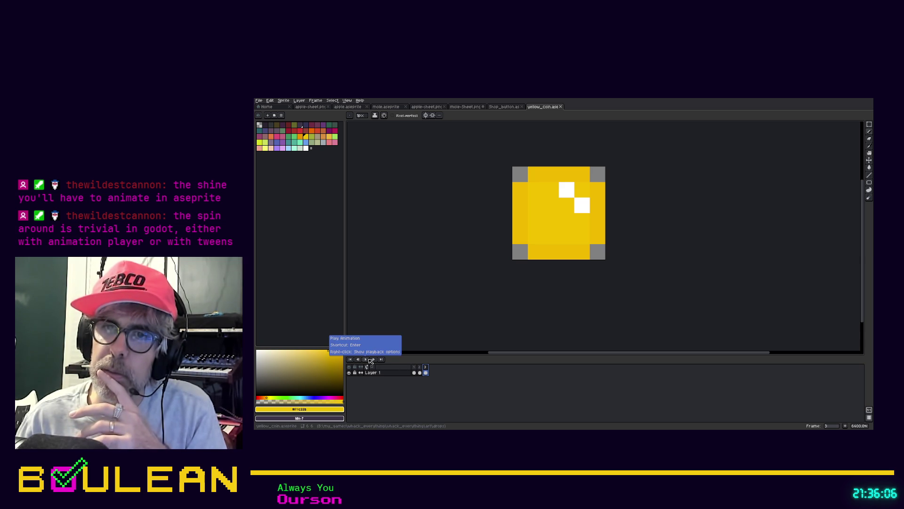
{"action": "right_click", "coordinate": [370, 360]}
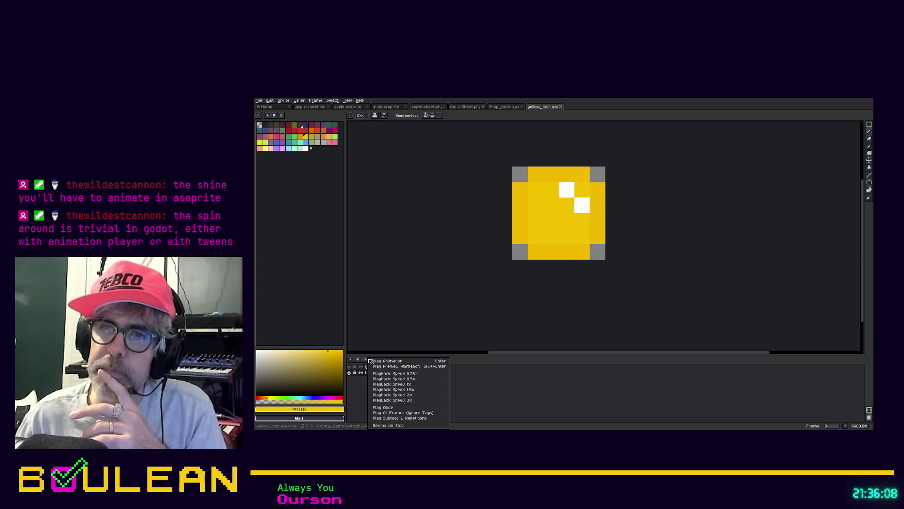
{"action": "left_click", "coordinate": [380, 408]}
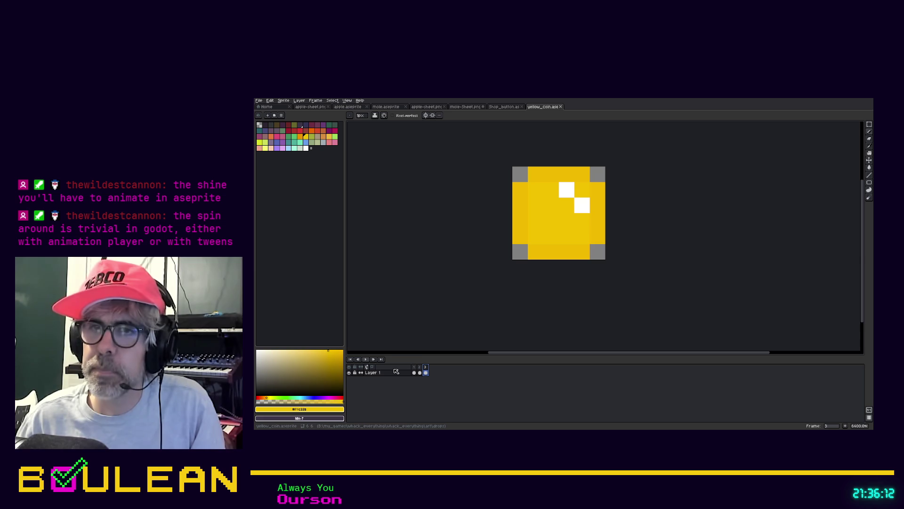
{"action": "left_click", "coordinate": [367, 361]}
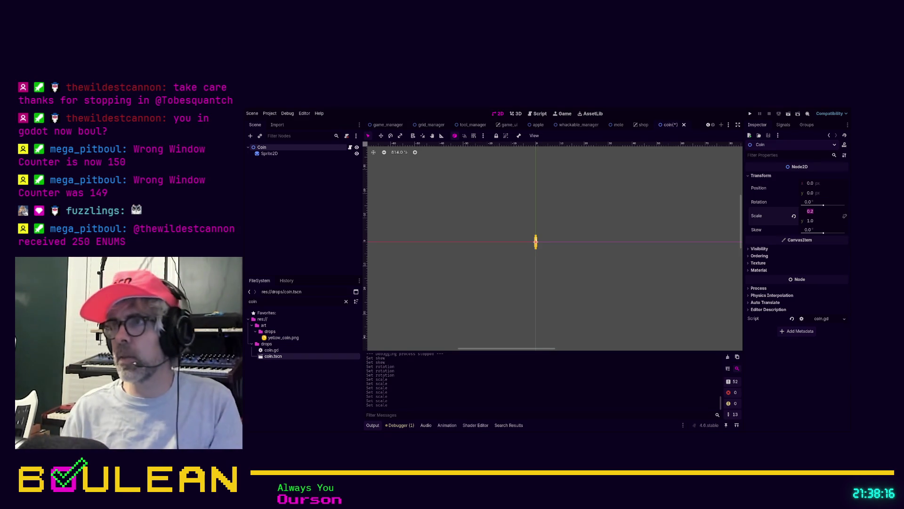
Try Coin Scale x values 1 and 0.2 in the Inspector
{"action": "left_click", "coordinate": [813, 211]}
{"action": "key", "text": "BackSpace"}
{"action": "type", "text": "1"}
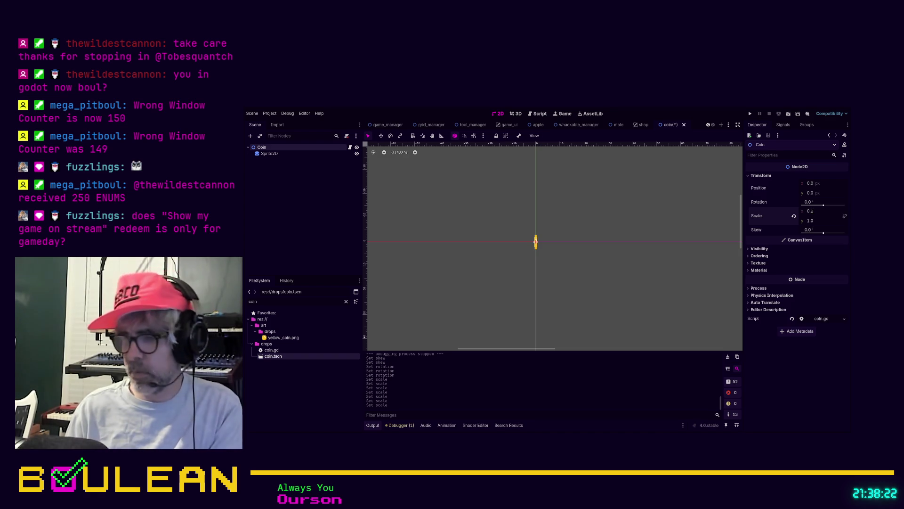
{"action": "key", "text": "ctrl+a"}
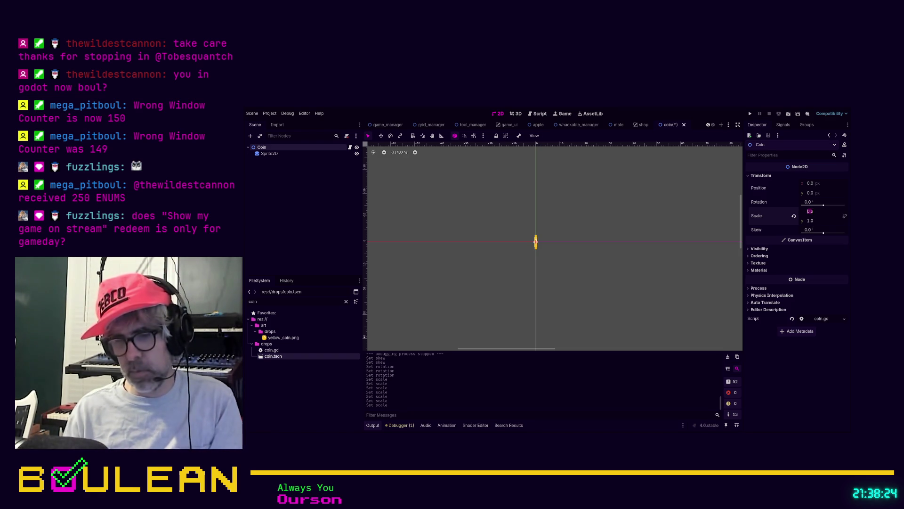
{"action": "left_click", "coordinate": [812, 211]}
{"action": "key", "text": "BackSpace"}
{"action": "key", "text": "BackSpace"}
{"action": "key", "text": "BackSpace"}
{"action": "type", "text": "1"}
{"action": "key", "text": "Return"}
{"action": "key", "text": "ctrl+a"}
{"action": "type", "text": "0.2"}
{"action": "key", "text": "Return"}
Set Scale x to 1 and 0.2 again, then revert Scale to its 1.0 default
{"action": "key", "text": "ctrl+a"}
{"action": "double_click", "coordinate": [810, 211]}
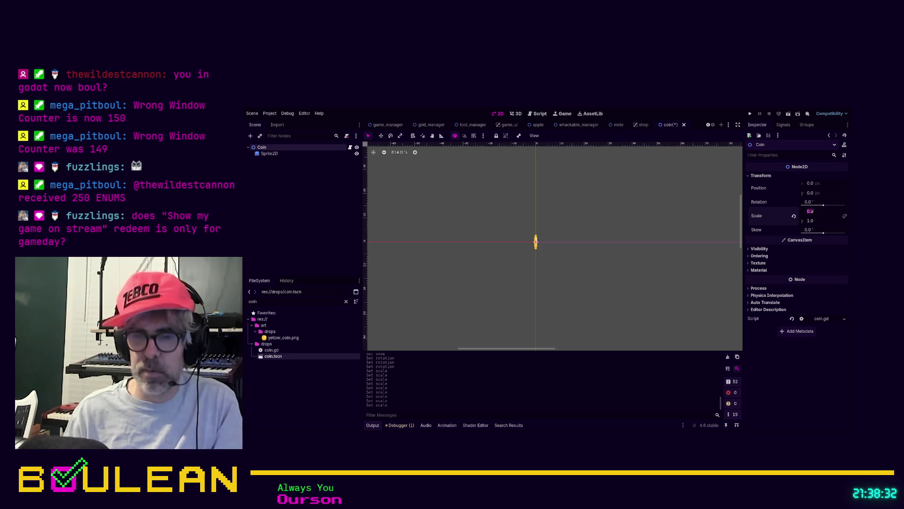
{"action": "type", "text": "1"}
{"action": "key", "text": "Return"}
{"action": "key", "text": "ctrl+a"}
{"action": "type", "text": "0.2"}
{"action": "key", "text": "Return"}
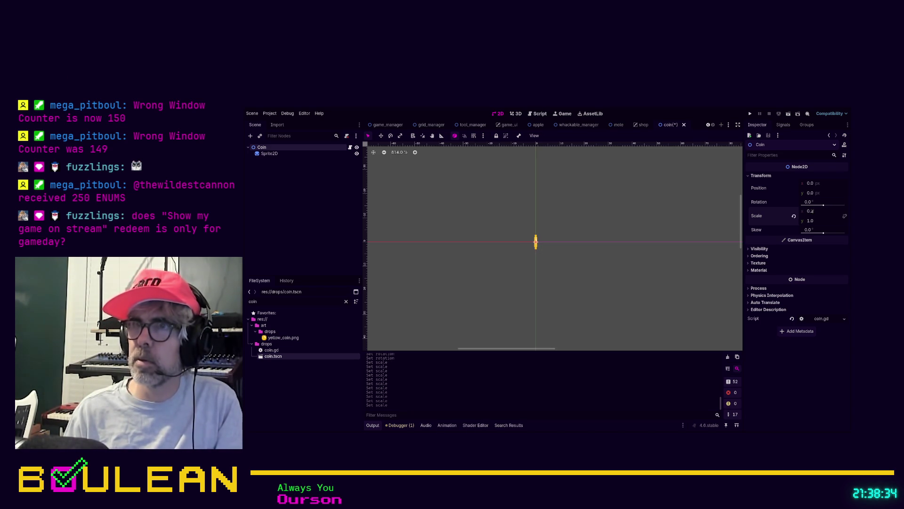
{"action": "double_click", "coordinate": [811, 211]}
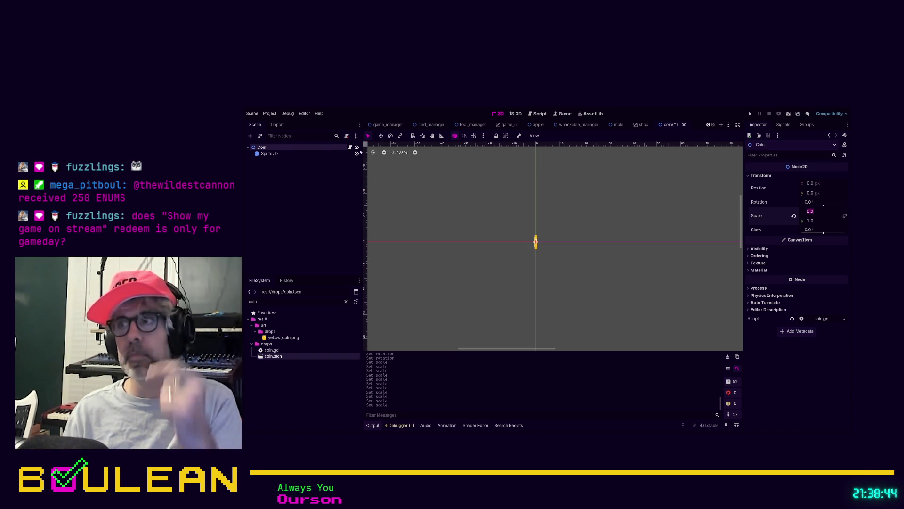
{"action": "left_click", "coordinate": [794, 217]}
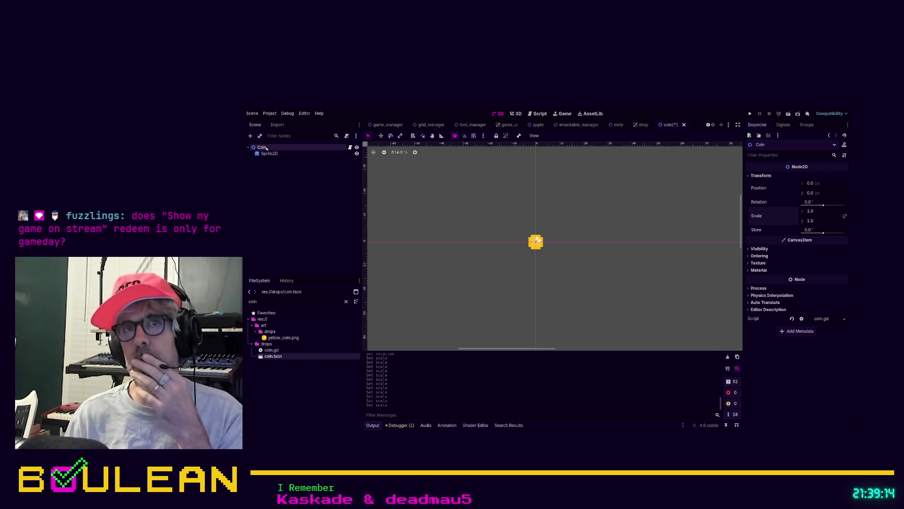
Add an AnimationPlayer with a 'spin' animation under the Coin root node, then select Sprite2D
{"action": "left_click", "coordinate": [267, 151]}
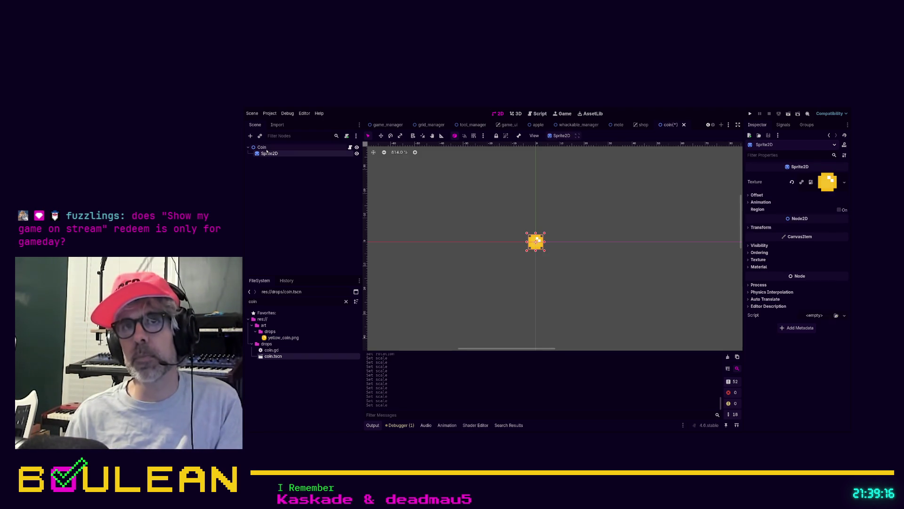
{"action": "left_click", "coordinate": [266, 150]}
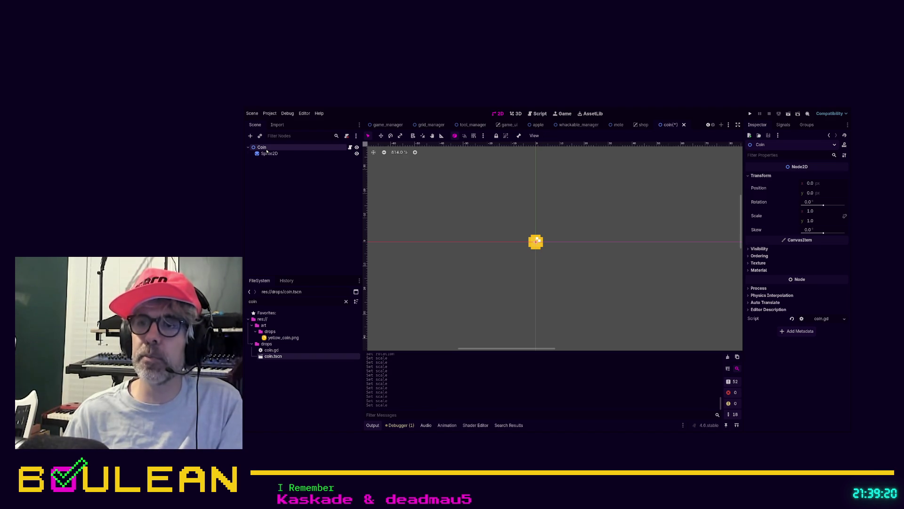
{"action": "key", "text": "ctrl+v"}
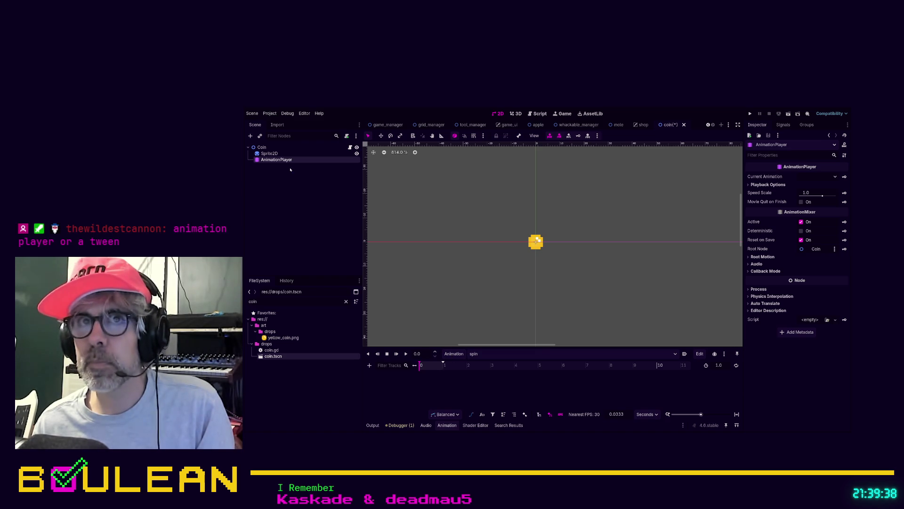
{"action": "left_click", "coordinate": [272, 154]}
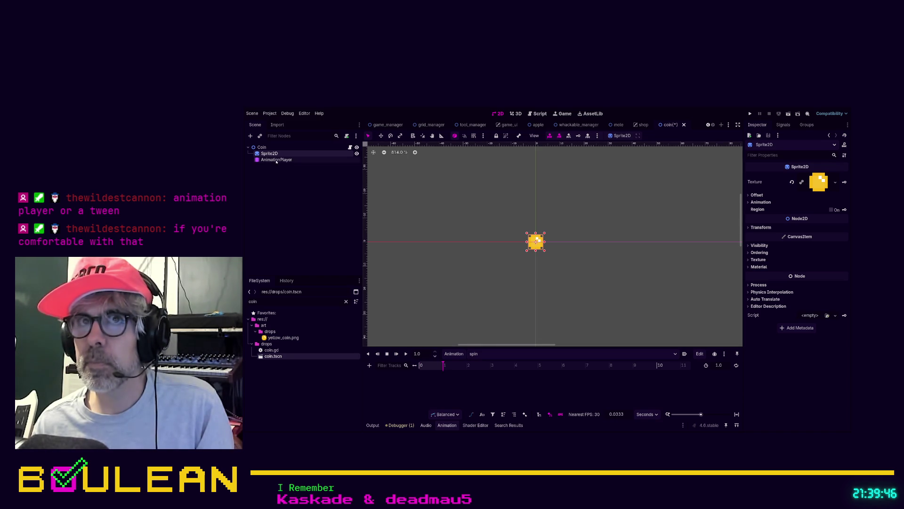
Unlink Sprite2D Scale and insert a spin keyframe at scale 1.0, 1.0
{"action": "left_click", "coordinate": [761, 227]}
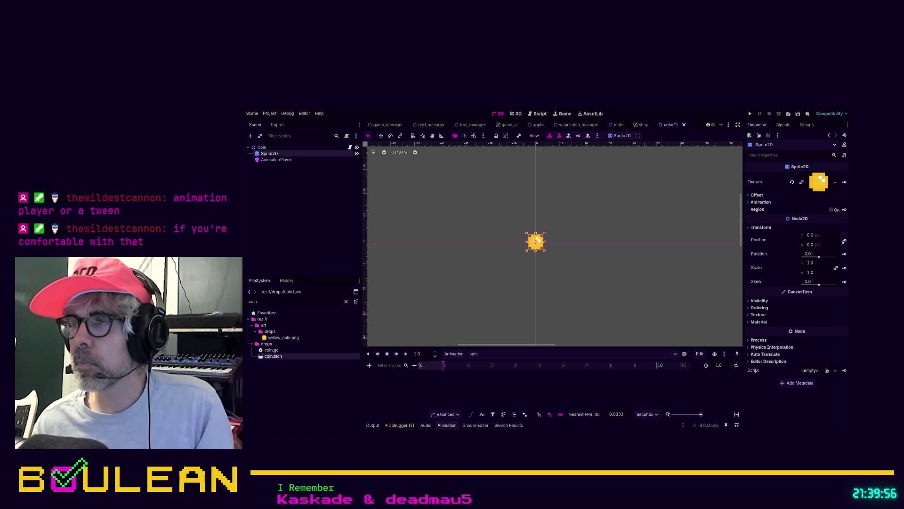
{"action": "left_click", "coordinate": [834, 268]}
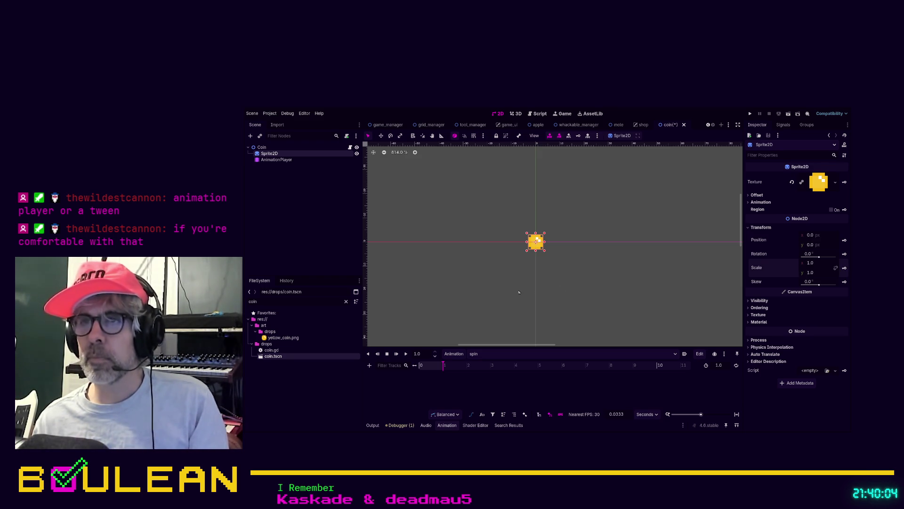
{"action": "key", "text": "Insert"}
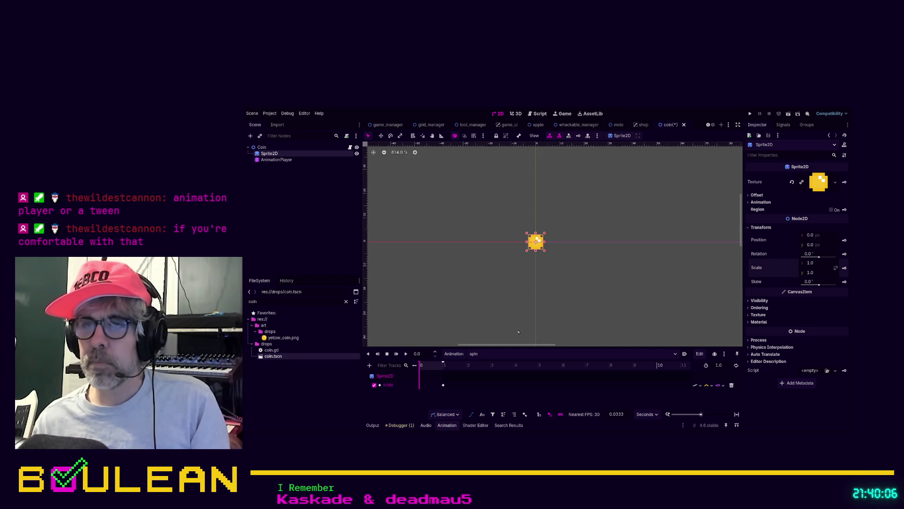
{"action": "left_click", "coordinate": [442, 386]}
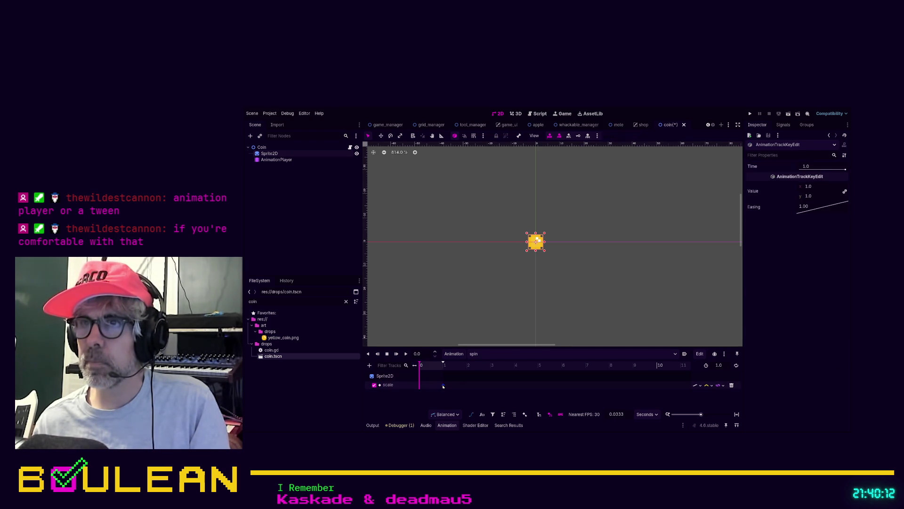
{"action": "left_click", "coordinate": [443, 367]}
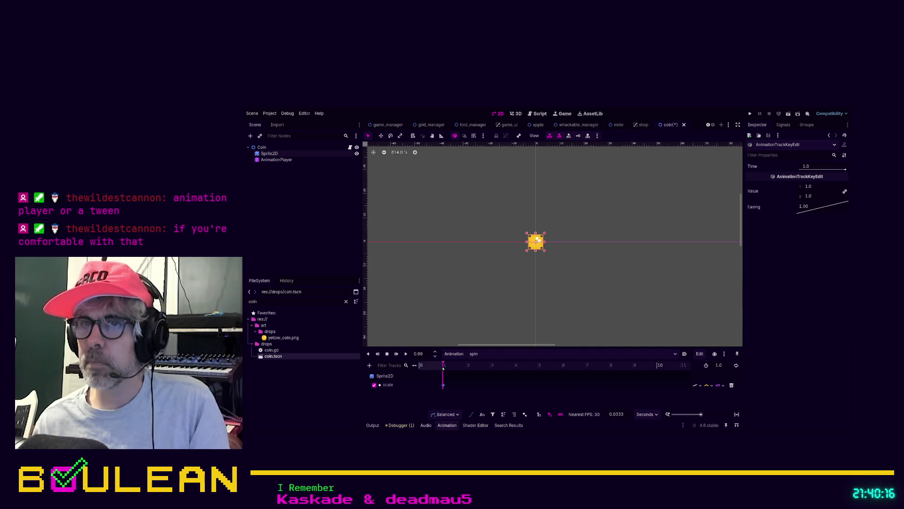
{"action": "left_click", "coordinate": [277, 160]}
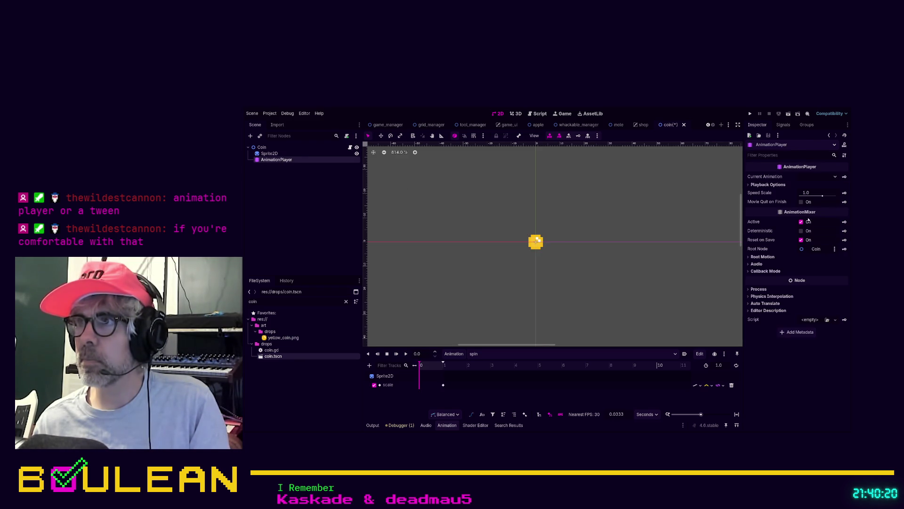
{"action": "left_click", "coordinate": [270, 153]}
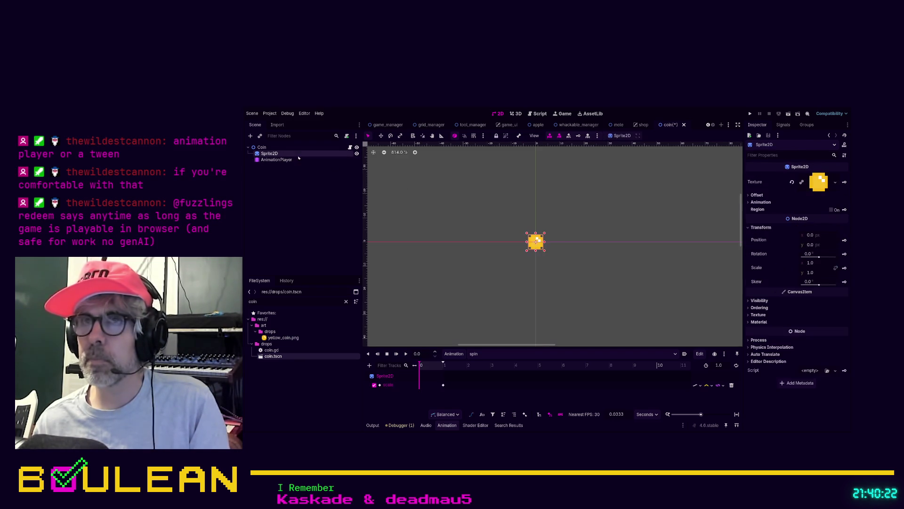
Set Sprite2D Scale x to 0.2 and play the spin animation to test it
{"action": "left_click", "coordinate": [810, 263]}
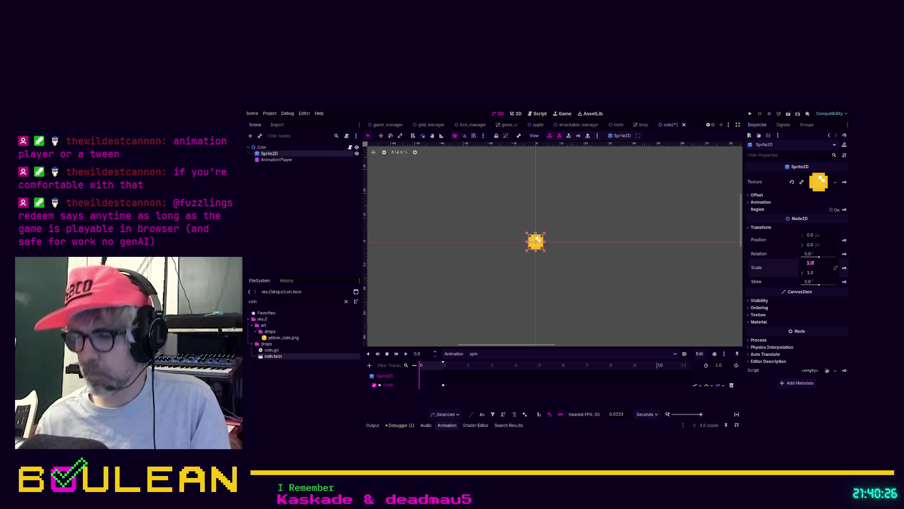
{"action": "type", "text": ".2"}
{"action": "key", "text": "Return"}
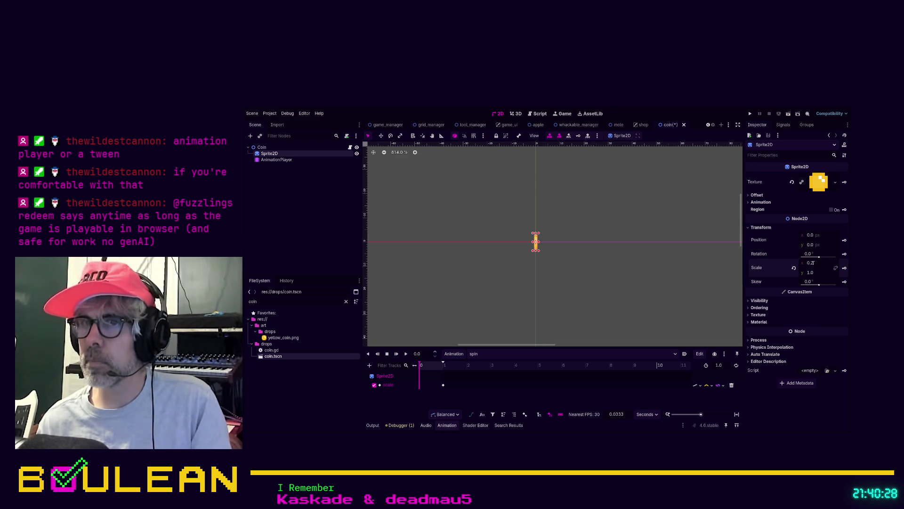
{"action": "left_click", "coordinate": [387, 354]}
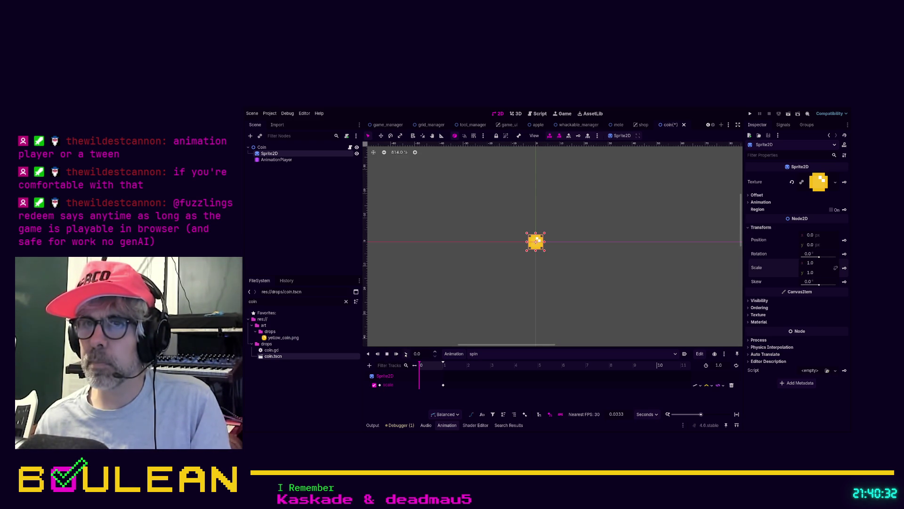
{"action": "left_click", "coordinate": [406, 354]}
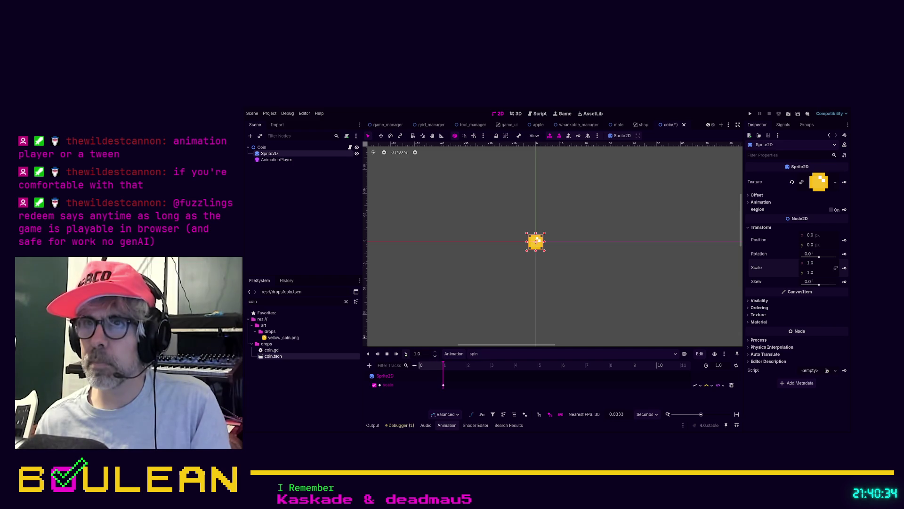
{"action": "left_click", "coordinate": [387, 354]}
{"action": "left_click", "coordinate": [406, 355]}
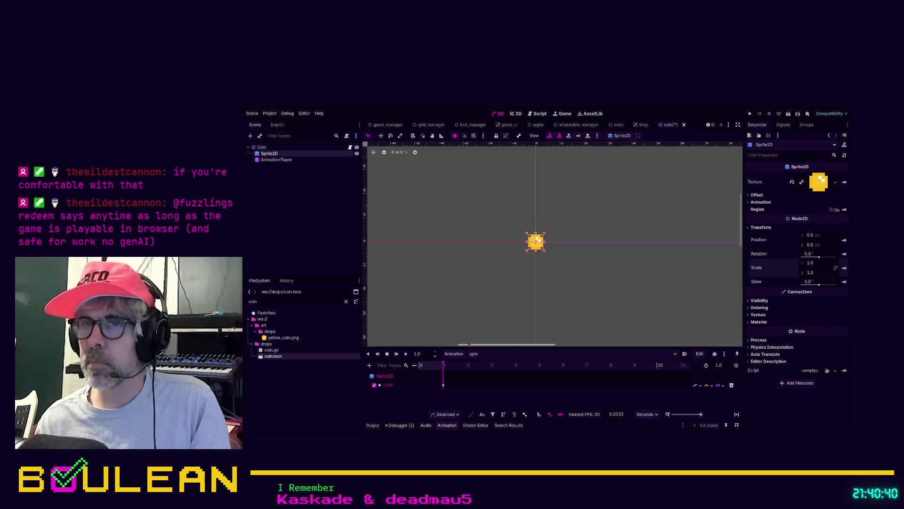
Key Scale x 0.2 at the animation start, then revert Scale to 1.0
{"action": "left_click", "coordinate": [269, 160]}
{"action": "left_click", "coordinate": [271, 154]}
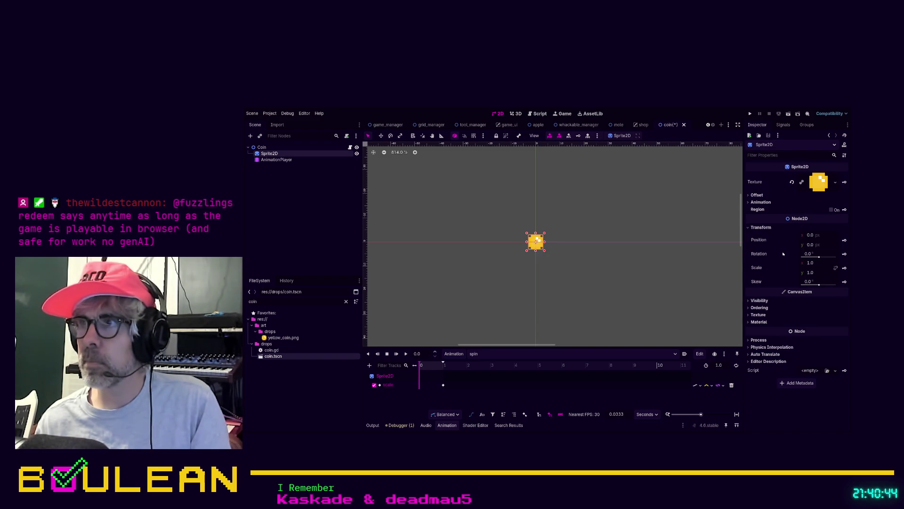
{"action": "left_click", "coordinate": [815, 262]}
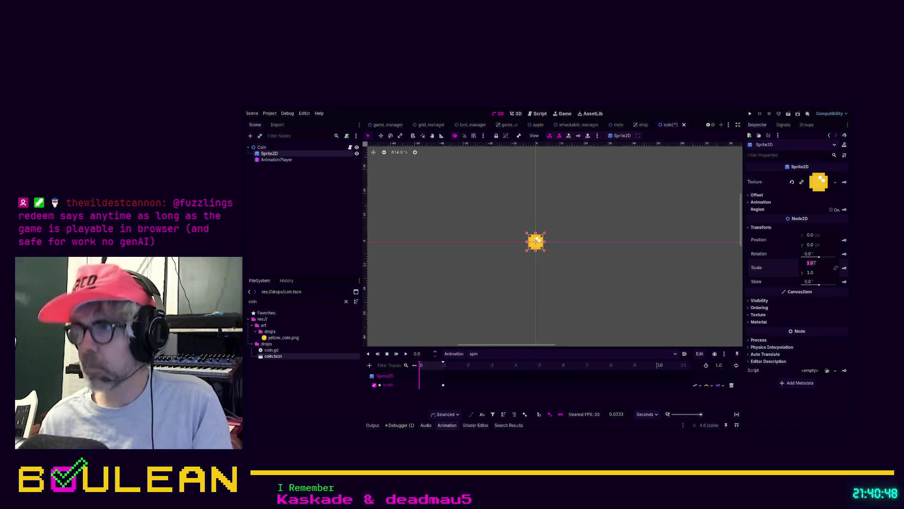
{"action": "type", "text": "0.2"}
{"action": "key", "text": "Return"}
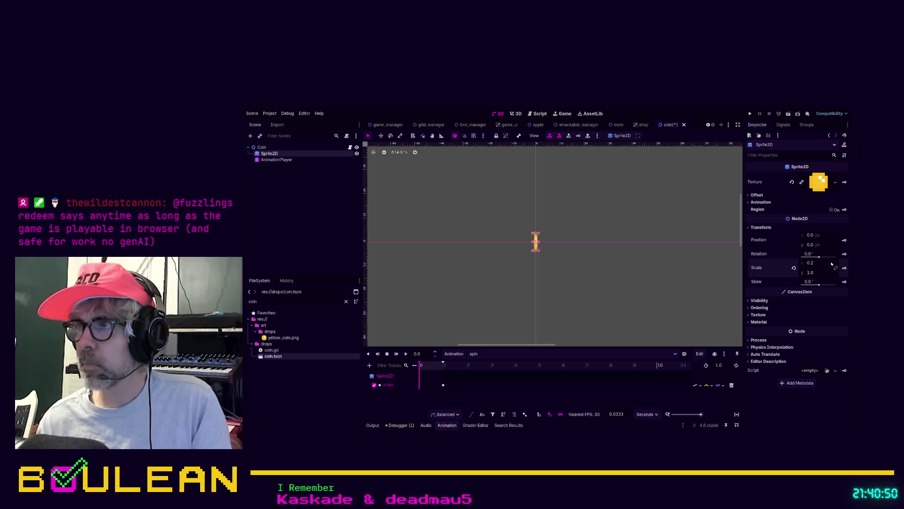
{"action": "left_click", "coordinate": [844, 267]}
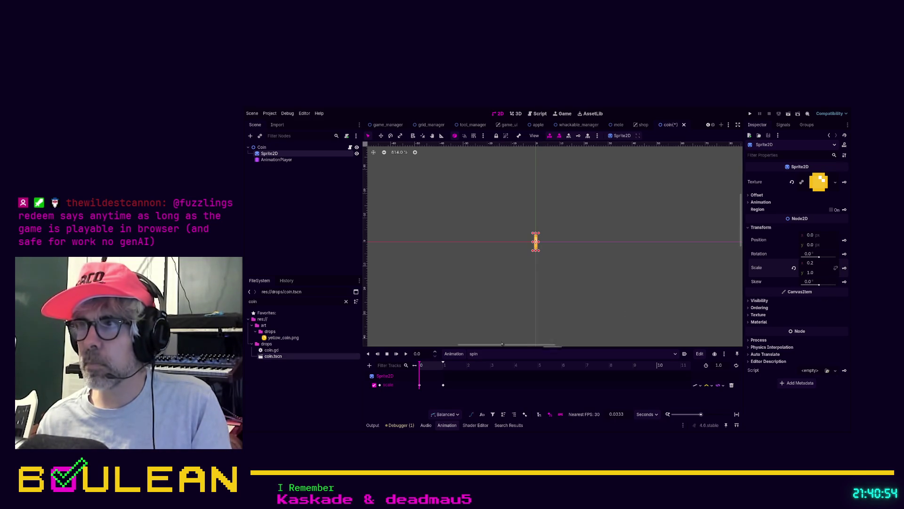
{"action": "left_click", "coordinate": [794, 268]}
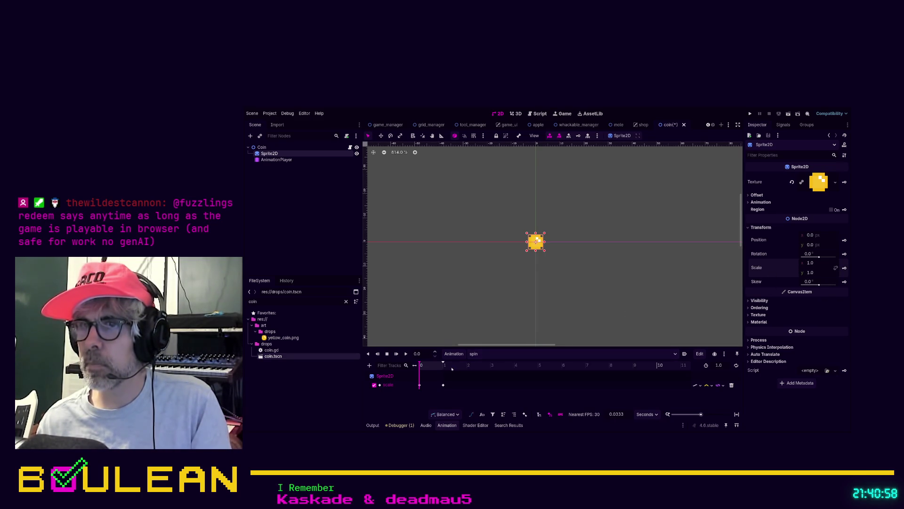
{"action": "left_click", "coordinate": [443, 386]}
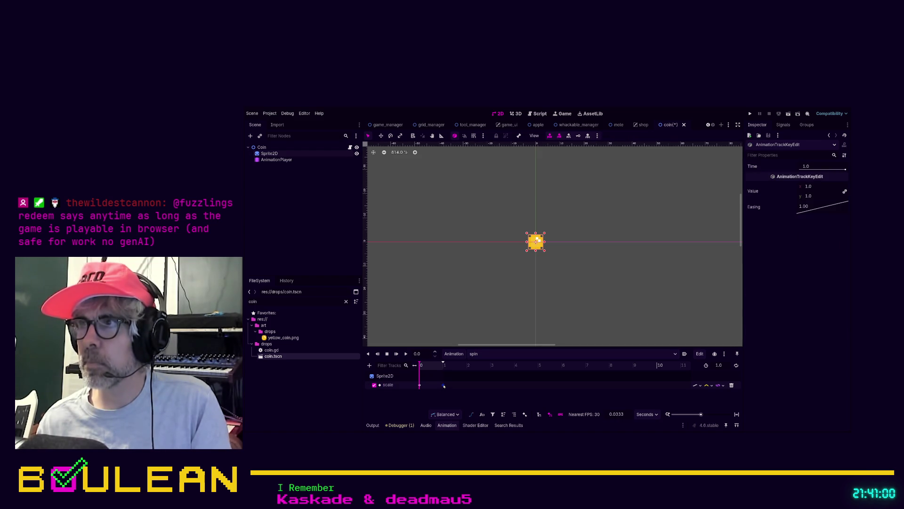
Set the selected key's x scale to 0.2, preview, and reset the sprite's x scale to 1.0
{"action": "left_click", "coordinate": [810, 187]}
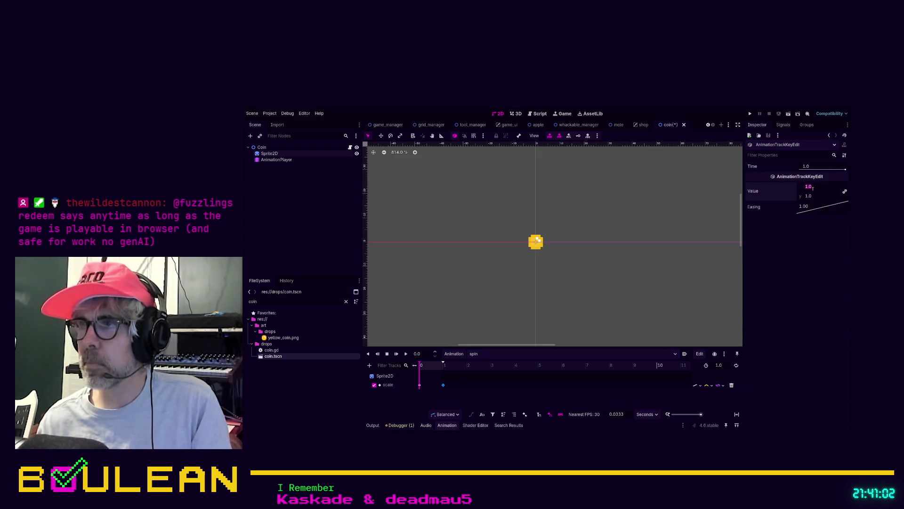
{"action": "type", "text": "0.2"}
{"action": "key", "text": "Return"}
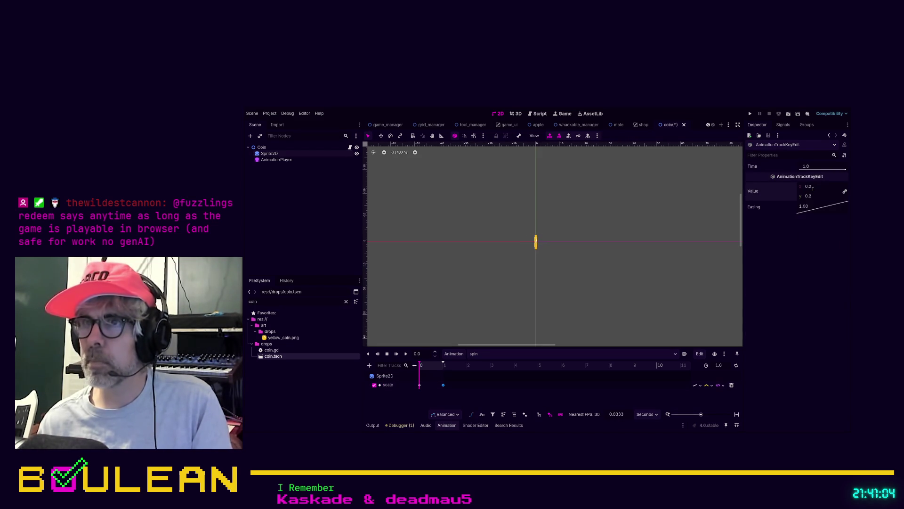
{"action": "left_click", "coordinate": [405, 354]}
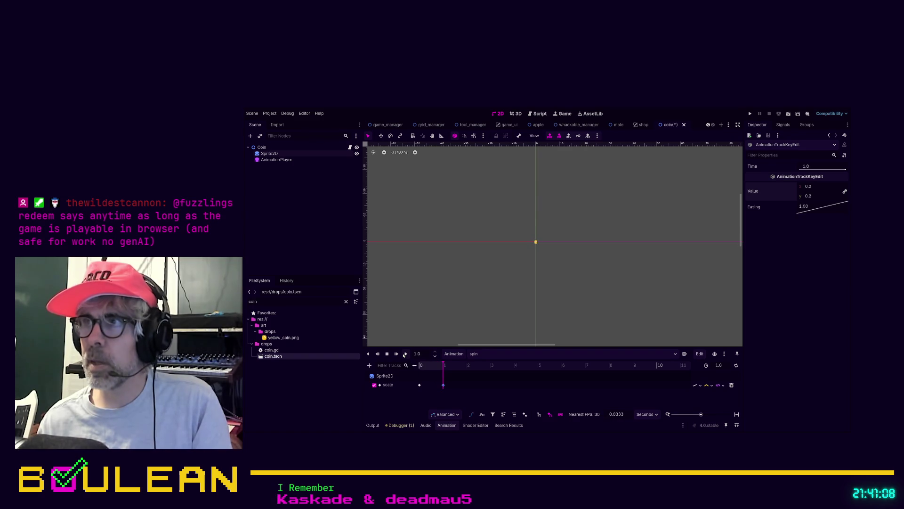
{"action": "left_click", "coordinate": [387, 354]}
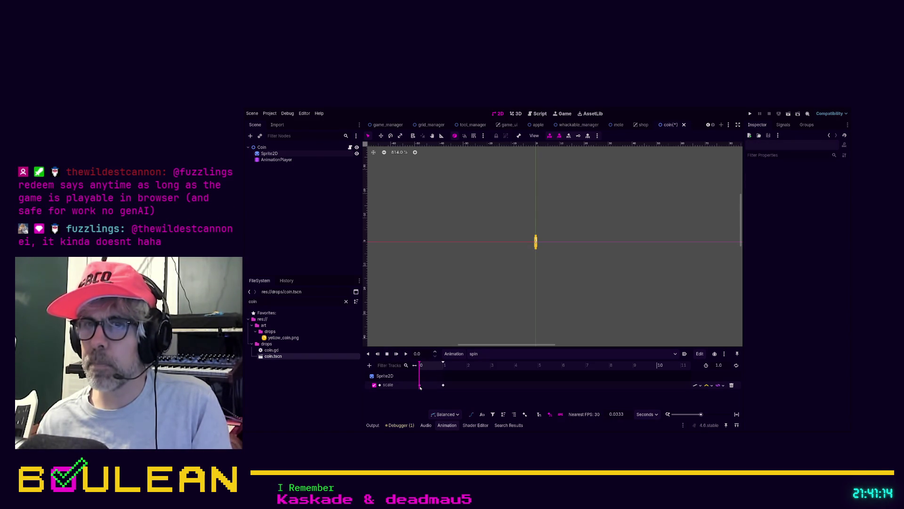
{"action": "left_click", "coordinate": [270, 153]}
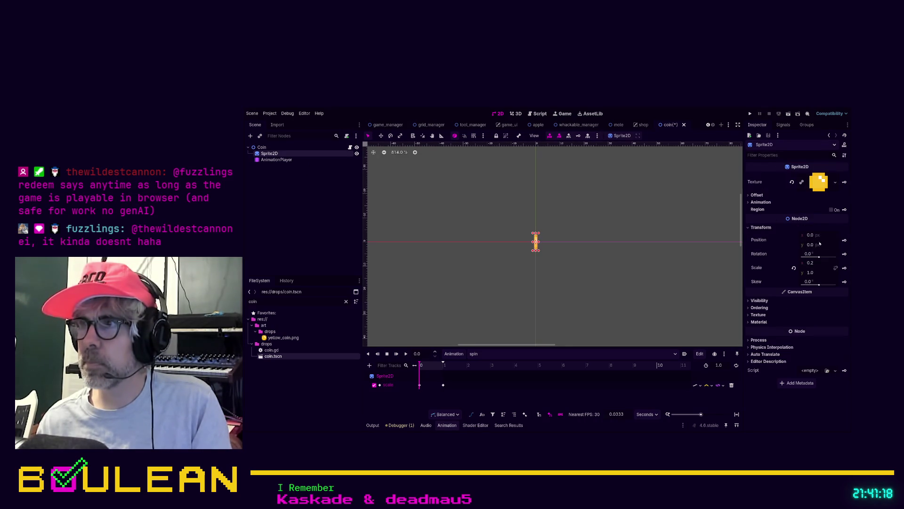
{"action": "left_click", "coordinate": [818, 262]}
{"action": "type", "text": "1.0"}
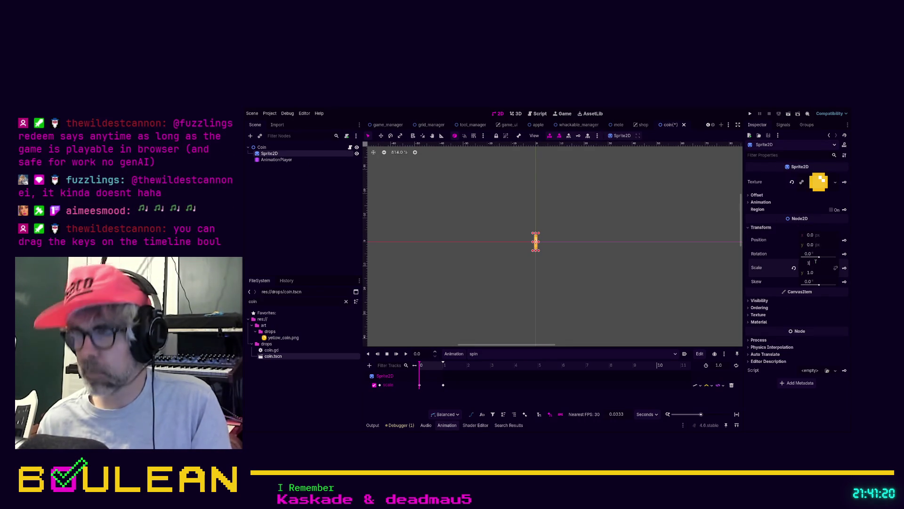
{"action": "key", "text": "Return"}
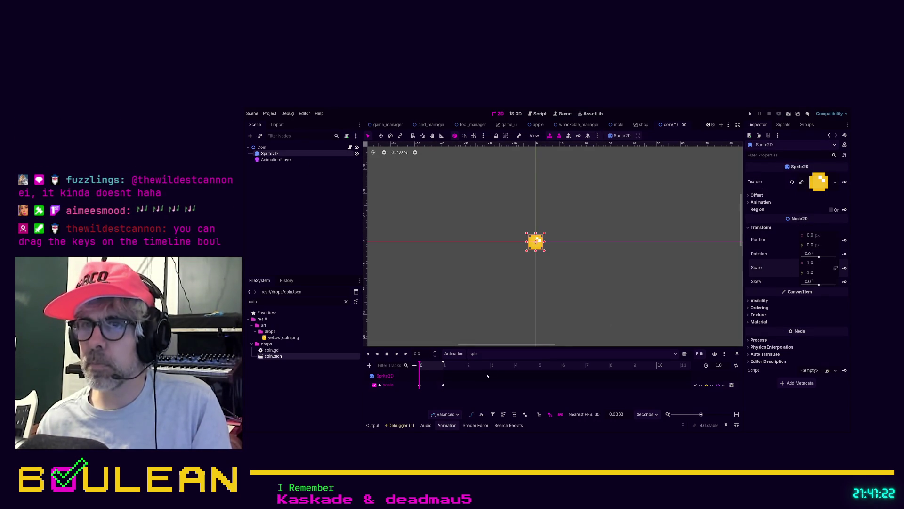
Give the 1-second scale key a y scale of 1 and preview the animation
{"action": "left_click", "coordinate": [443, 386]}
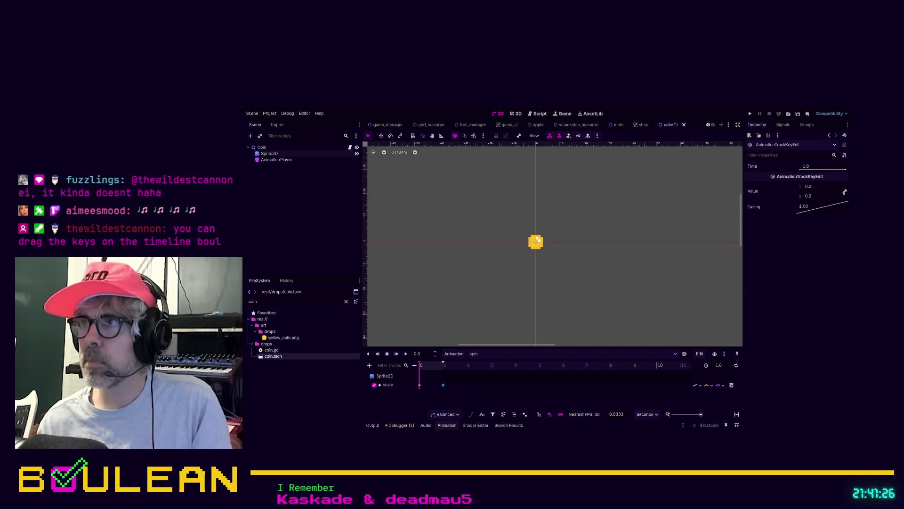
{"action": "left_click", "coordinate": [815, 187]}
{"action": "left_click", "coordinate": [813, 196]}
{"action": "type", "text": "1"}
{"action": "key", "text": "Return"}
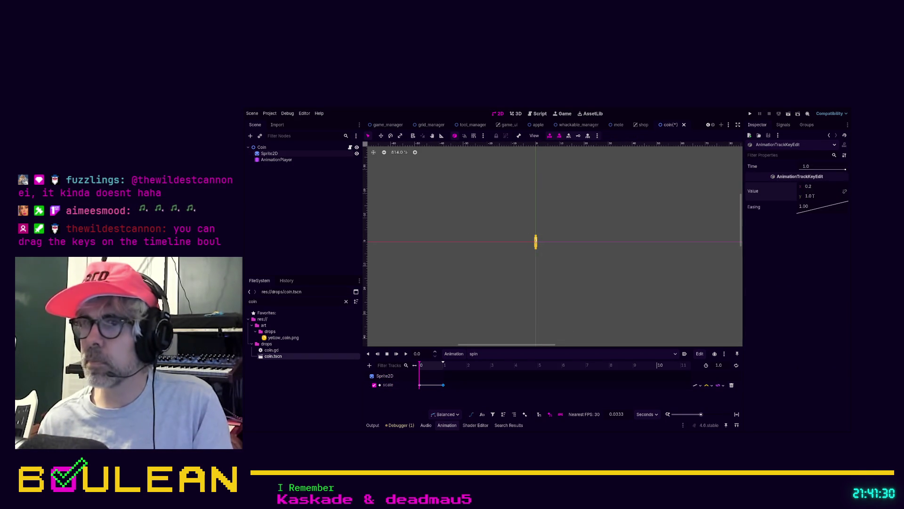
{"action": "left_click", "coordinate": [405, 354]}
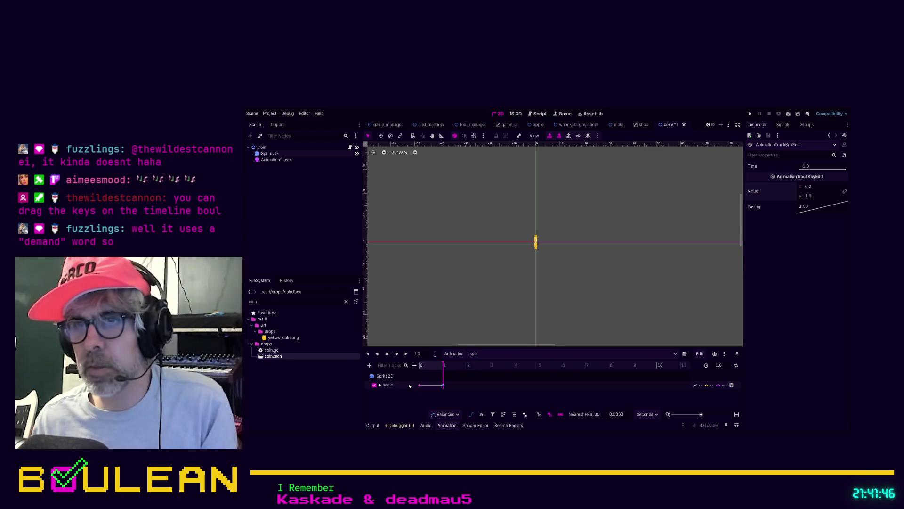
Set the time-0 scale key's x scale to 1
{"action": "left_click", "coordinate": [418, 385]}
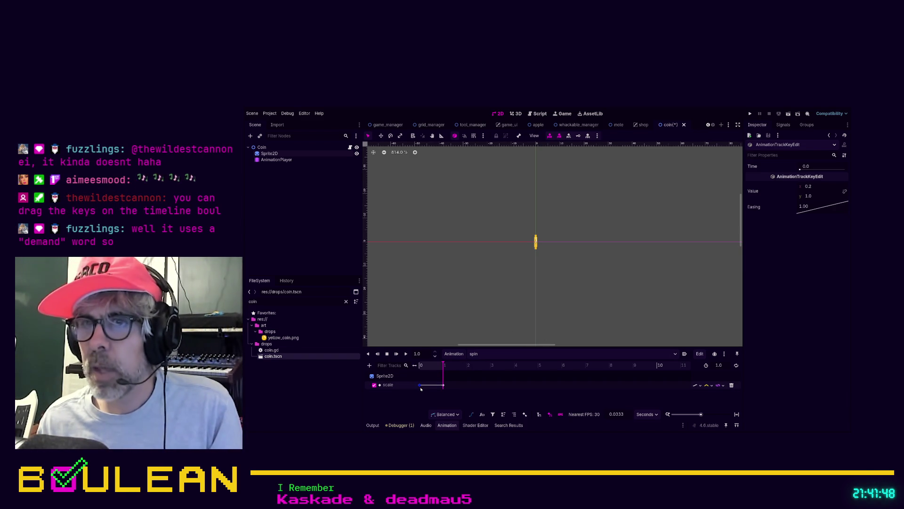
{"action": "left_click", "coordinate": [443, 385]}
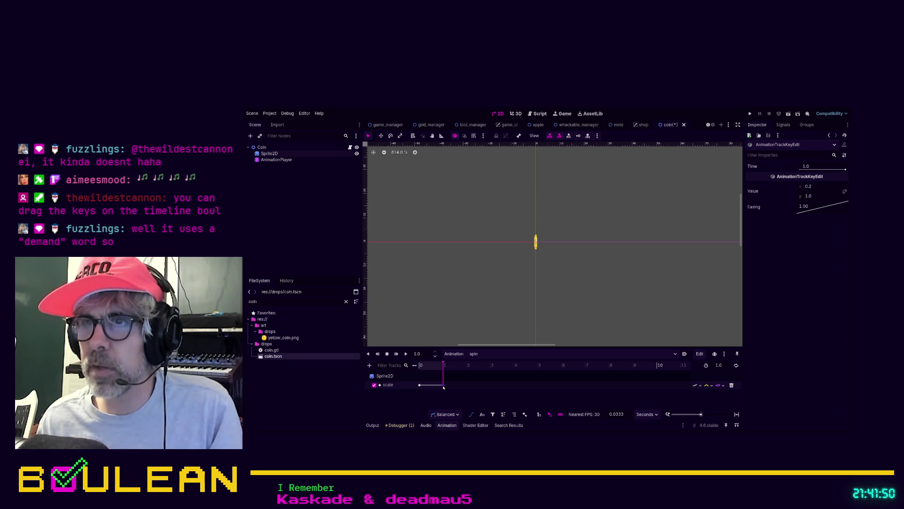
{"action": "left_click", "coordinate": [271, 160]}
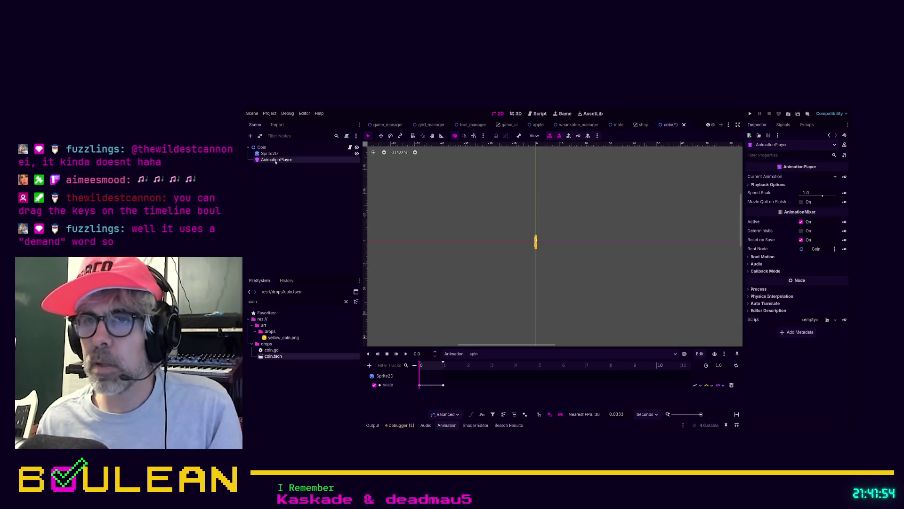
{"action": "left_click", "coordinate": [420, 385]}
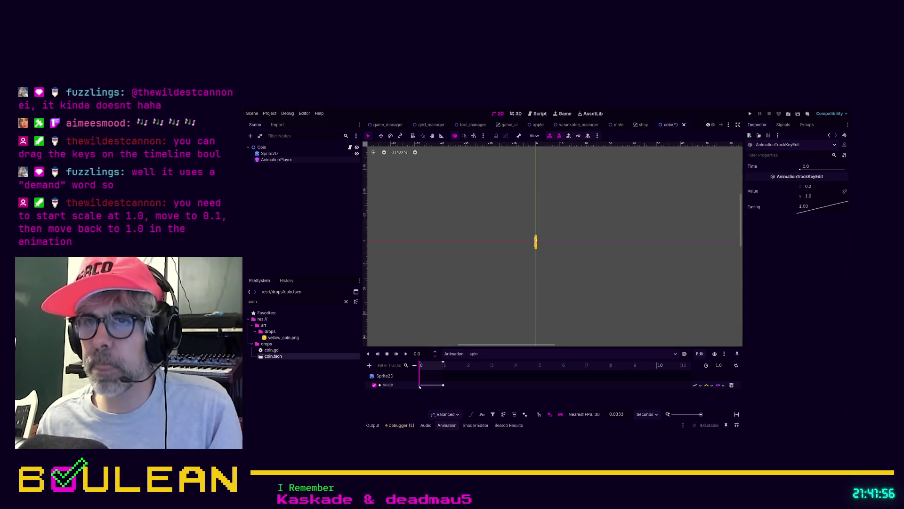
{"action": "left_click", "coordinate": [444, 385]}
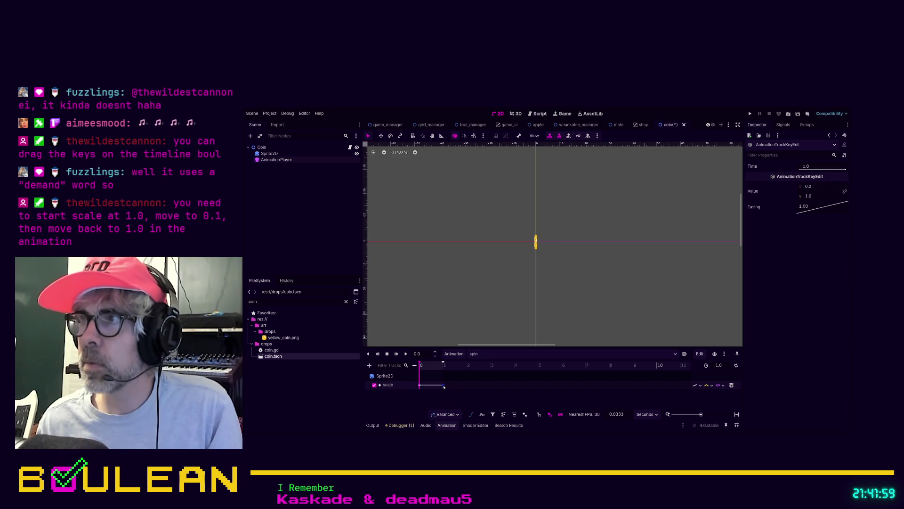
{"action": "left_click", "coordinate": [420, 386]}
{"action": "left_click", "coordinate": [808, 188]}
{"action": "type", "text": "1"}
{"action": "key", "text": "Return"}
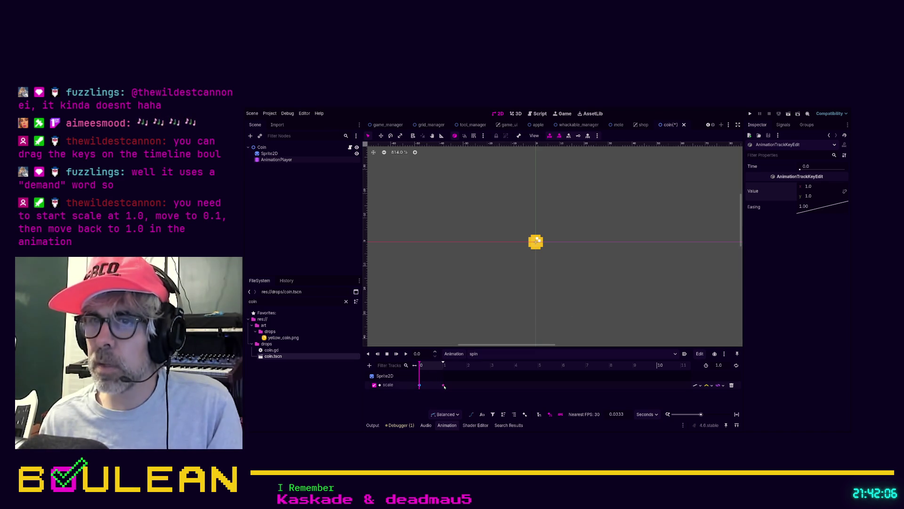
Move the squashed 0.2 key to about 2 seconds and lengthen the spin animation
{"action": "left_click", "coordinate": [443, 385]}
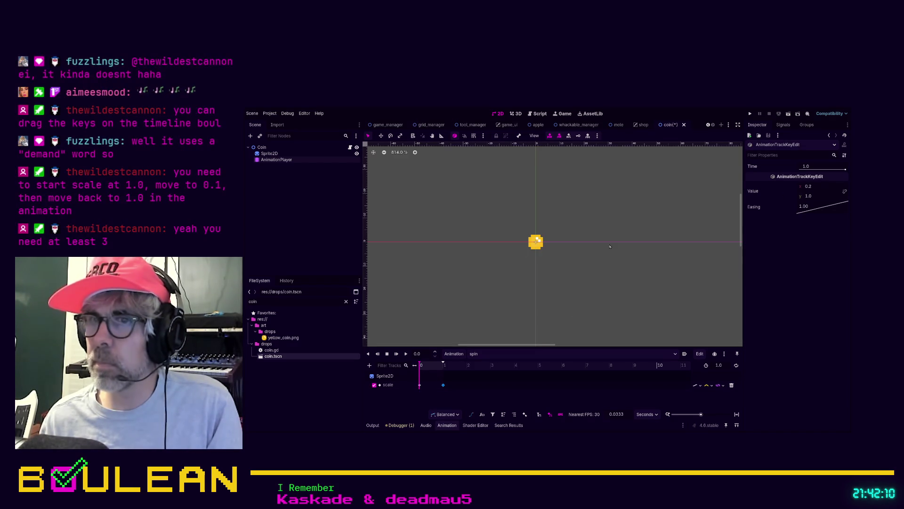
{"action": "left_click_drag", "start_coordinate": [443, 384], "coordinate": [490, 386]}
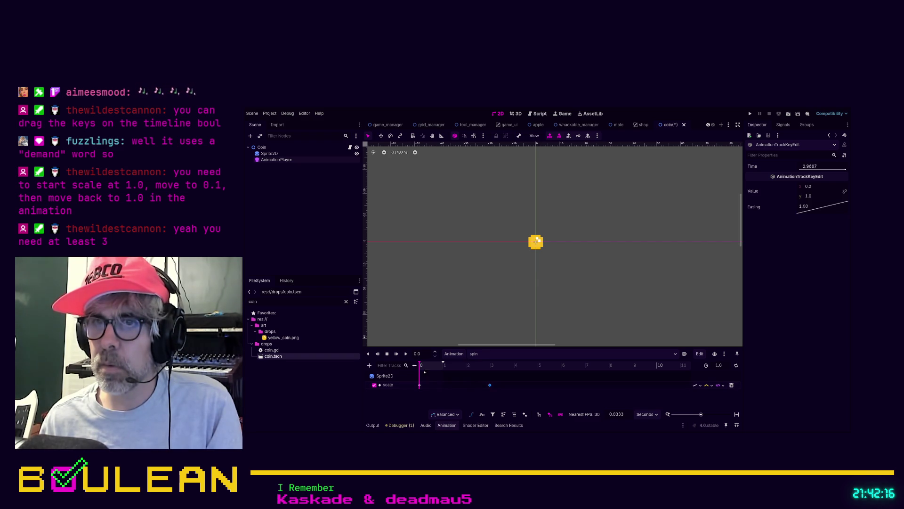
{"action": "left_click", "coordinate": [406, 354]}
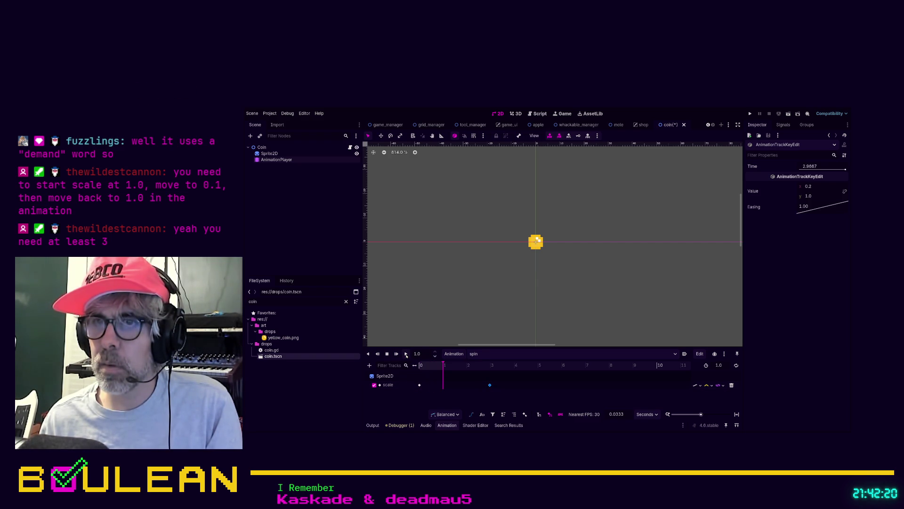
{"action": "left_click", "coordinate": [387, 354]}
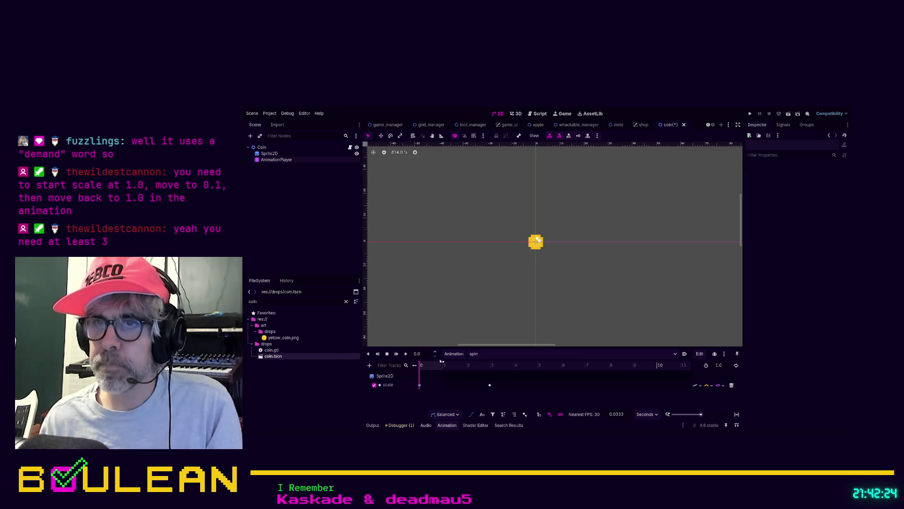
{"action": "left_click_drag", "start_coordinate": [444, 363], "coordinate": [514, 365]}
Preview the 4-second animation and move the squashed 0.2 scale key to 2.0 seconds
{"action": "left_click", "coordinate": [406, 354]}
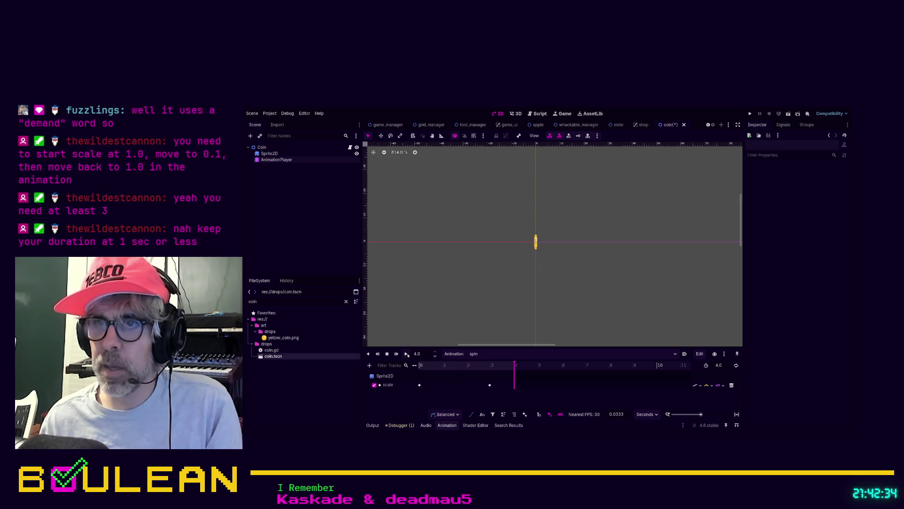
{"action": "left_click", "coordinate": [407, 354]}
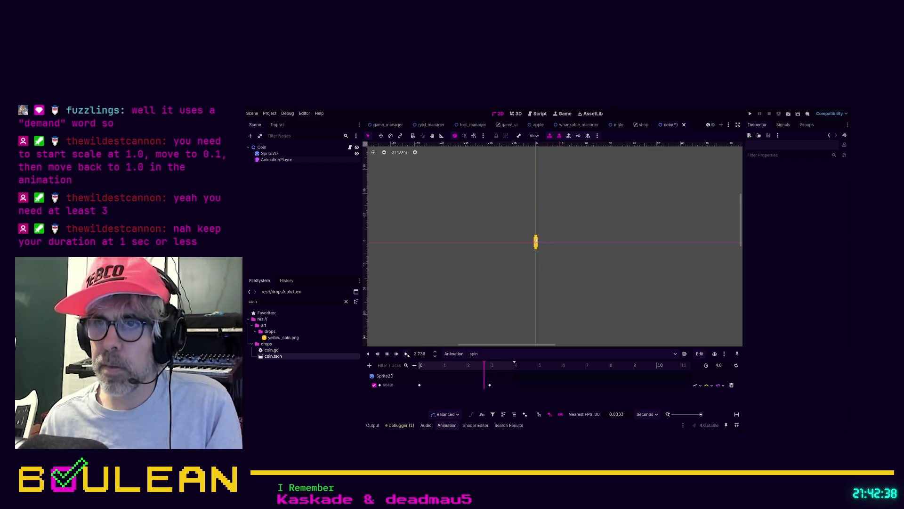
{"action": "left_click", "coordinate": [490, 385]}
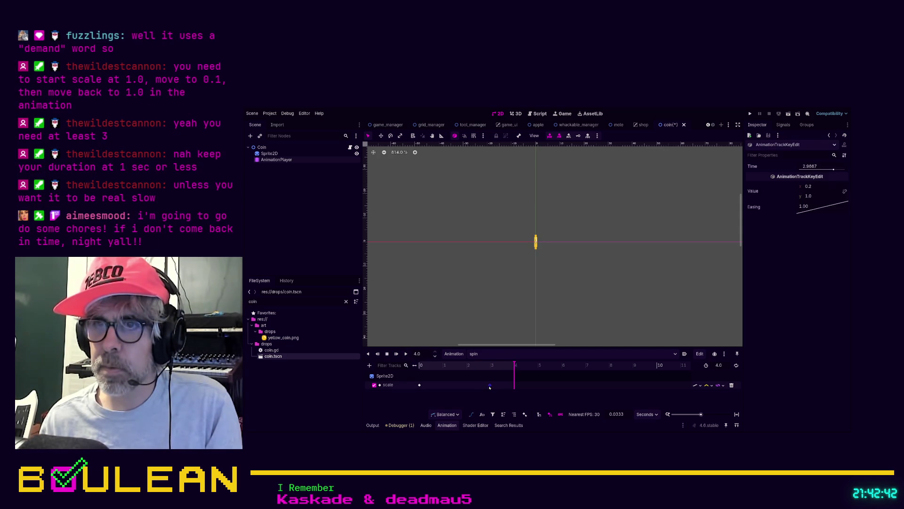
{"action": "left_click_drag", "start_coordinate": [489, 385], "coordinate": [466, 386]}
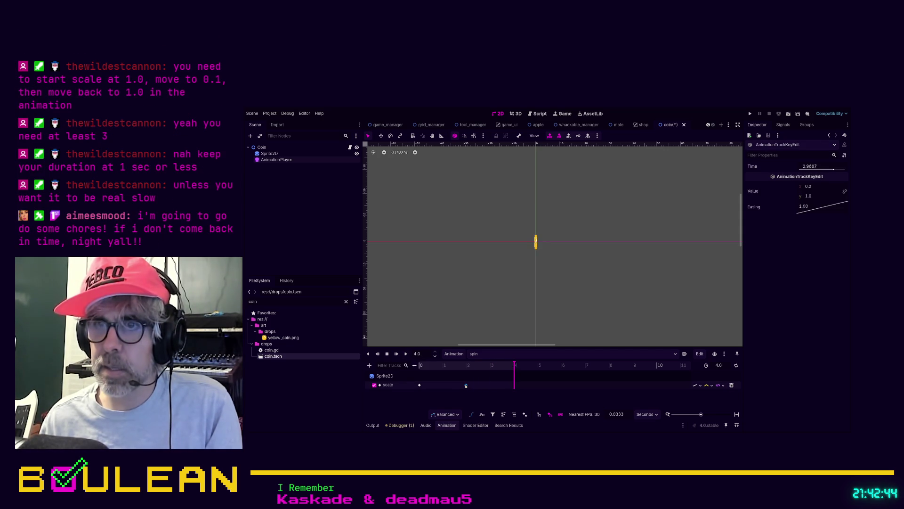
Nudge the full-scale key back to 0 and select the coin's Sprite2D node
{"action": "left_click", "coordinate": [420, 385]}
{"action": "left_click_drag", "start_coordinate": [428, 385], "coordinate": [421, 387]}
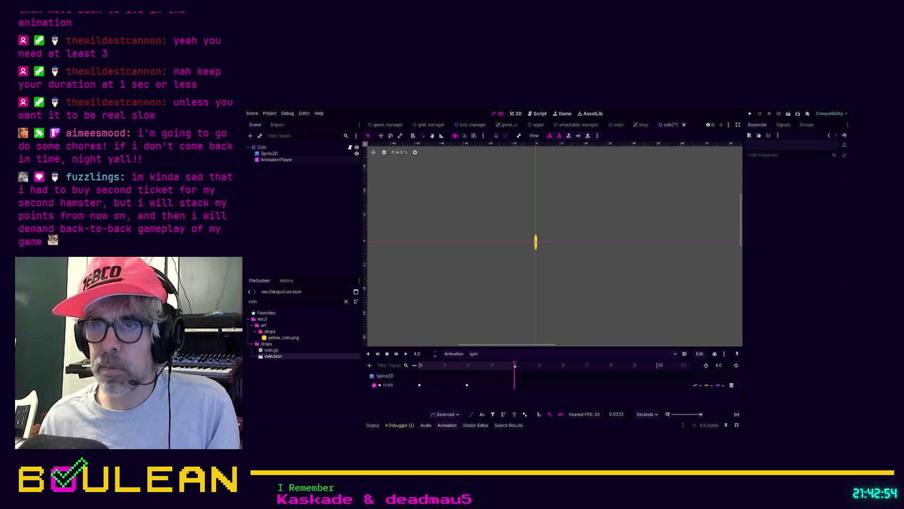
{"action": "left_click", "coordinate": [271, 153]}
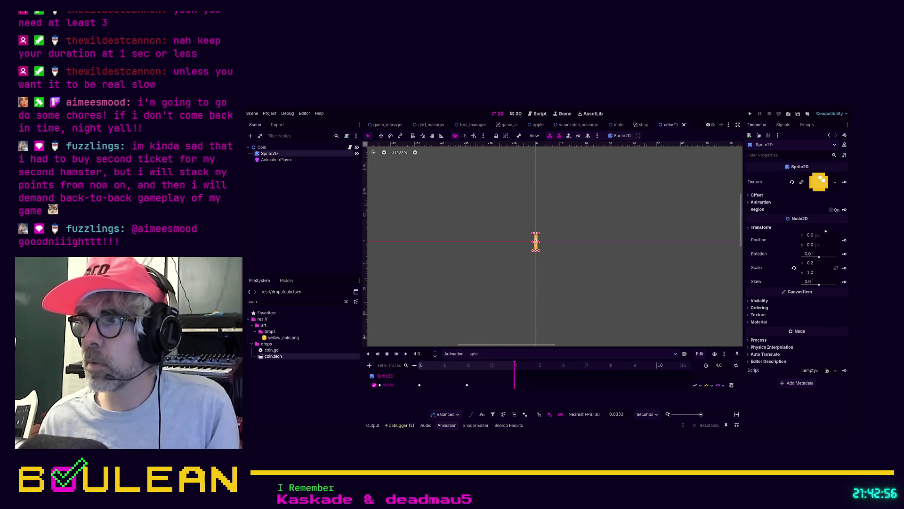
{"action": "left_click", "coordinate": [844, 267]}
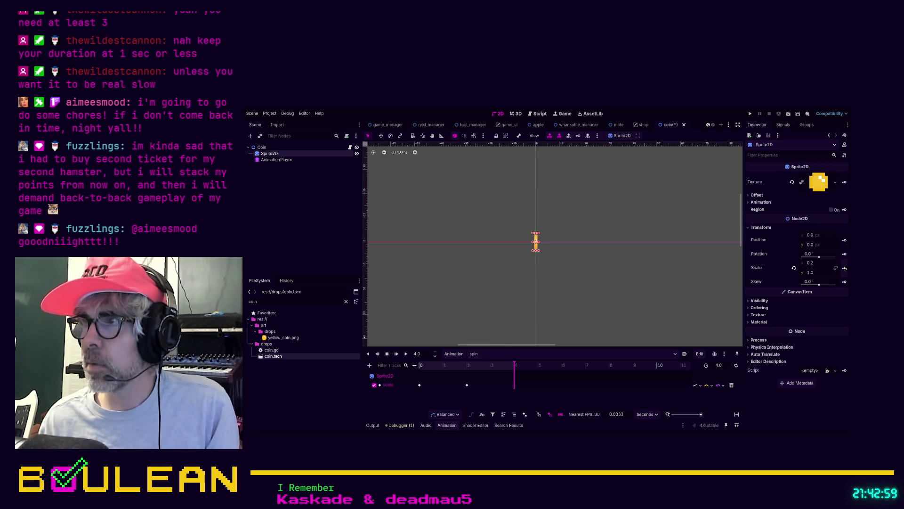
{"action": "left_click", "coordinate": [515, 386]}
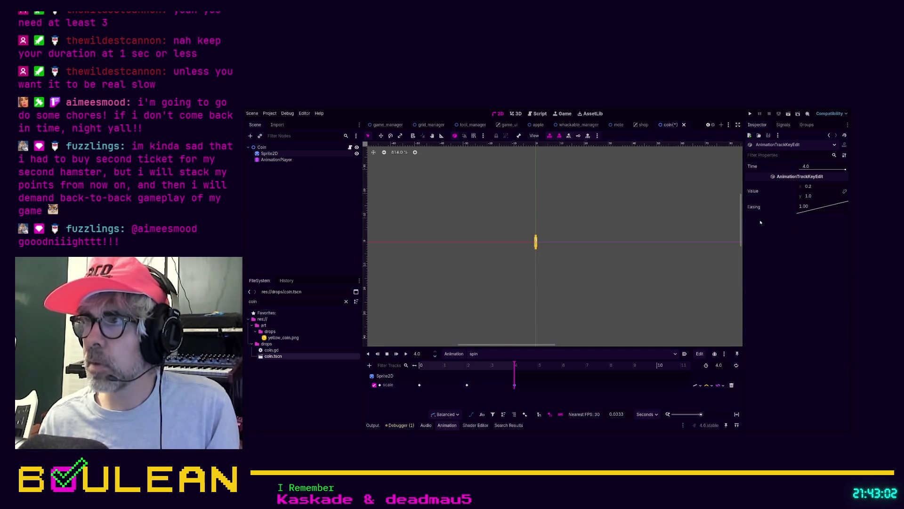
{"action": "left_click", "coordinate": [809, 188]}
{"action": "type", "text": "1"}
{"action": "key", "text": "Return"}
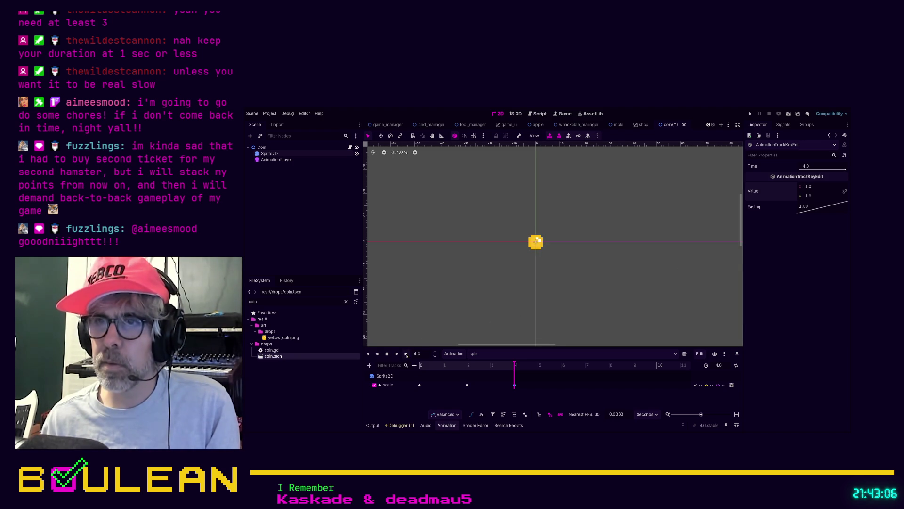
{"action": "left_click", "coordinate": [406, 355]}
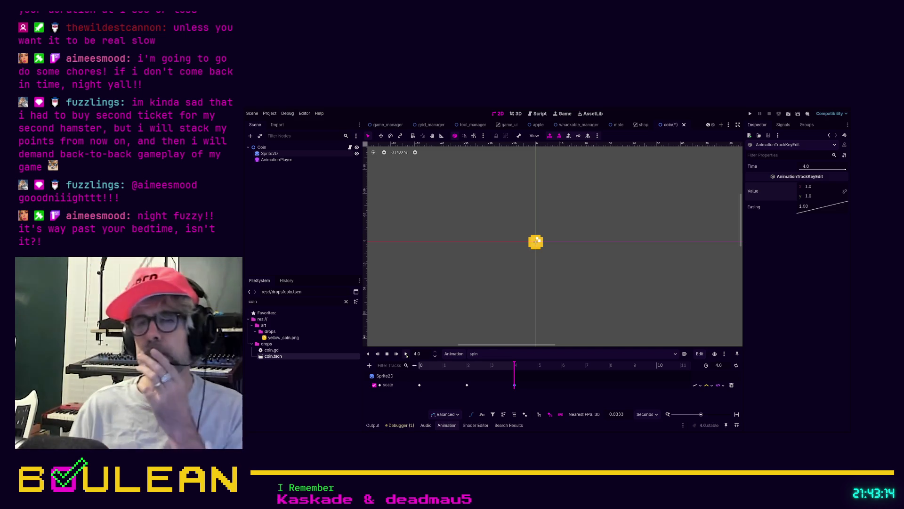
Replay the spin, shift scale keys earlier, and set a key's x scale to 0
{"action": "left_click", "coordinate": [407, 354]}
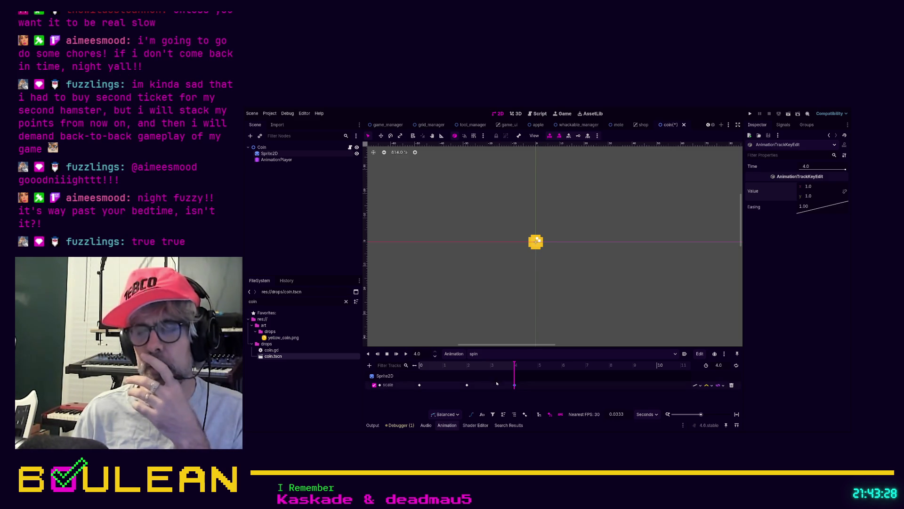
{"action": "left_click", "coordinate": [466, 385]}
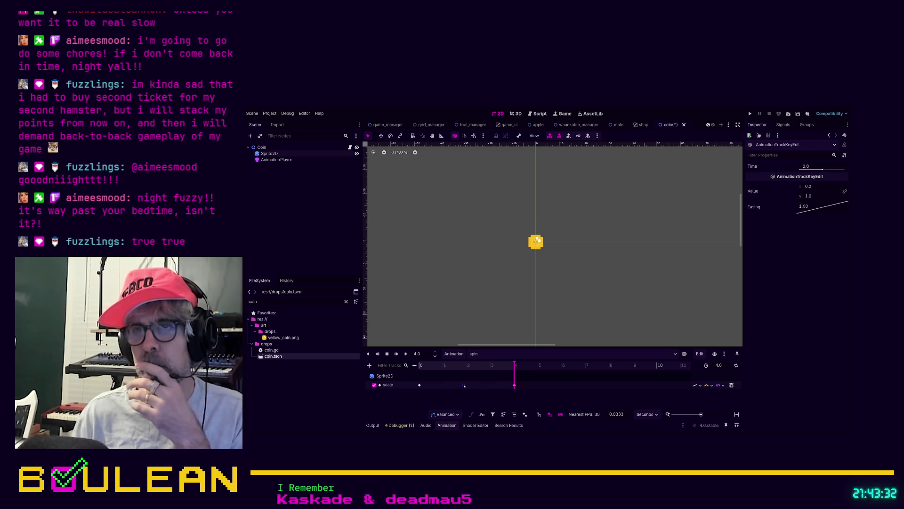
{"action": "left_click_drag", "start_coordinate": [449, 386], "coordinate": [443, 387]}
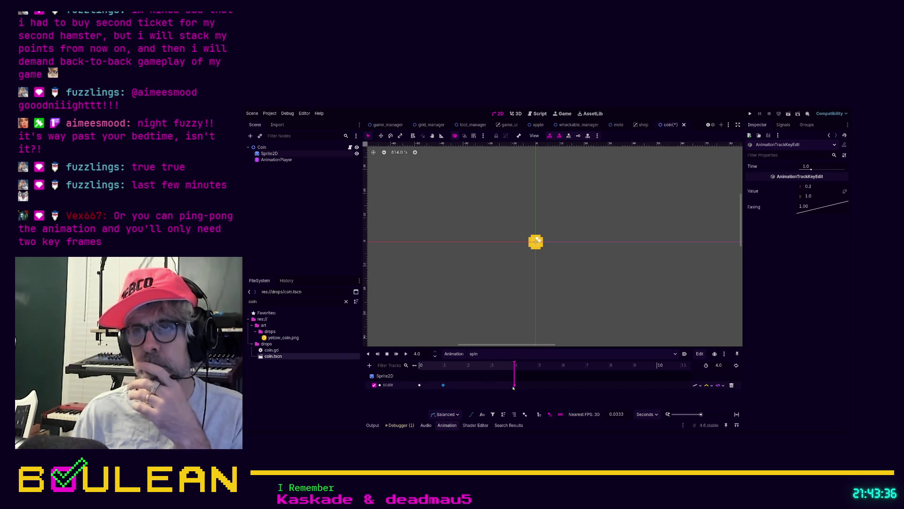
{"action": "left_click_drag", "start_coordinate": [478, 385], "coordinate": [464, 386]}
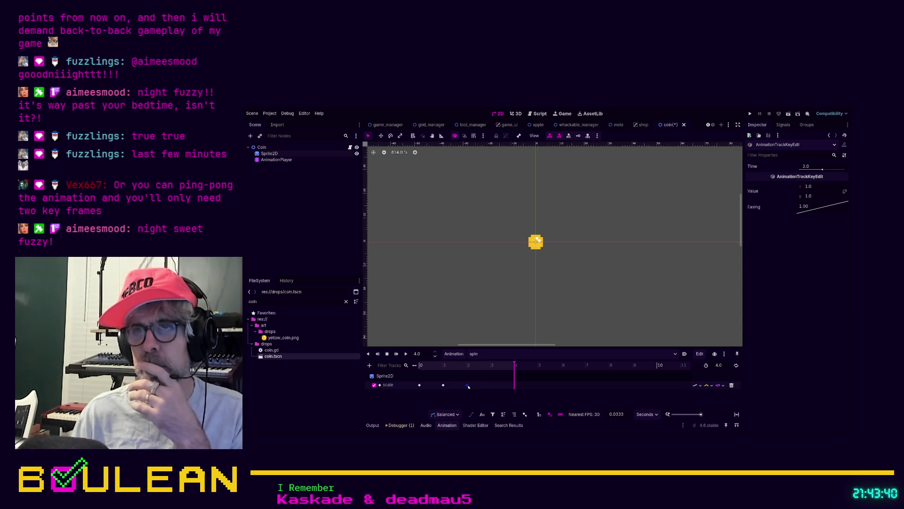
{"action": "left_click", "coordinate": [809, 186]}
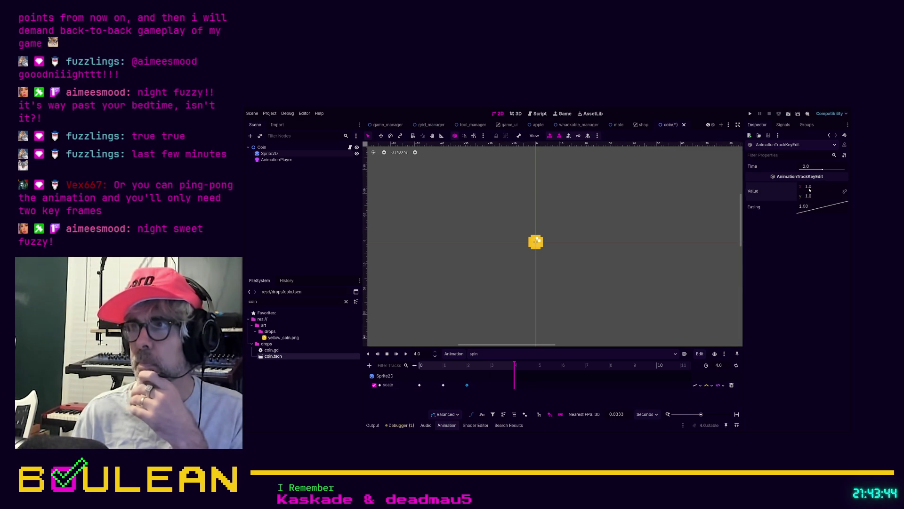
{"action": "type", "text": "0"}
{"action": "key", "text": "Return"}
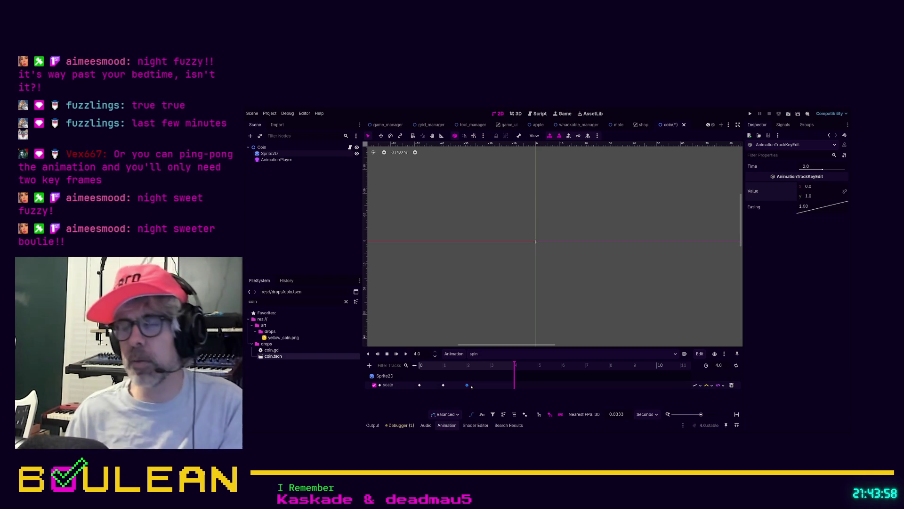
Delete the extra 1-second key, move the middle key to 2.0, and rewind to 0
{"action": "left_click", "coordinate": [443, 385]}
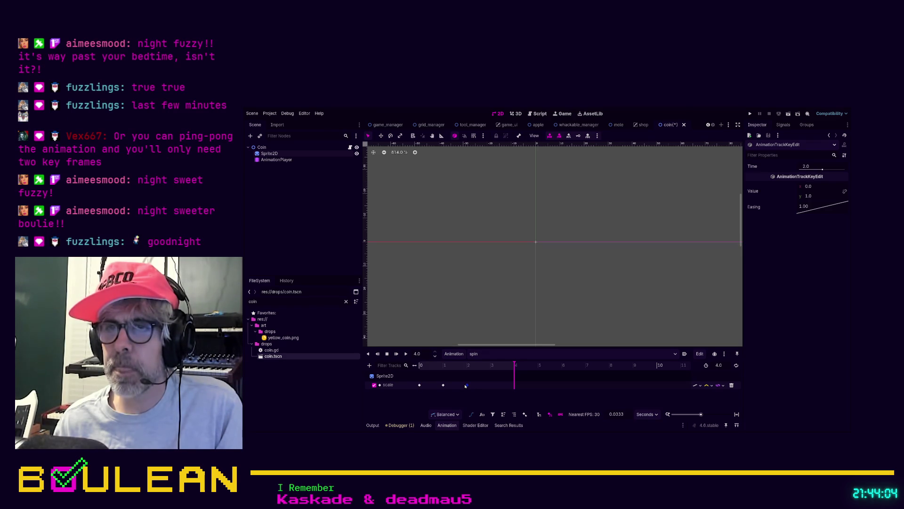
{"action": "key", "text": "Delete"}
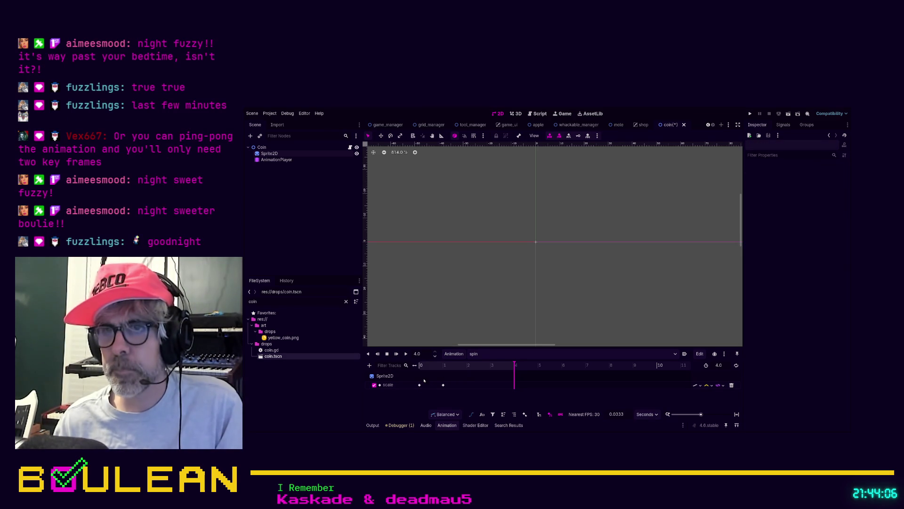
{"action": "left_click_drag", "start_coordinate": [444, 385], "coordinate": [468, 389]}
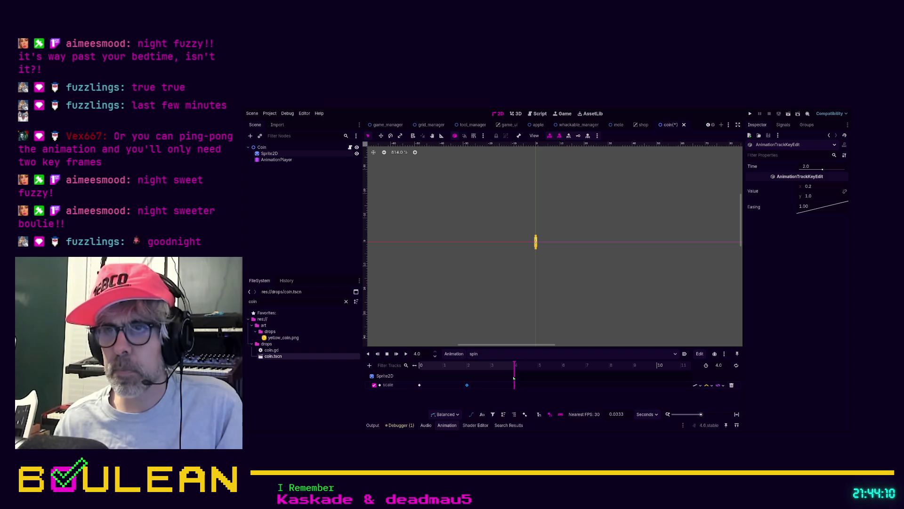
{"action": "left_click_drag", "start_coordinate": [514, 364], "coordinate": [416, 370]}
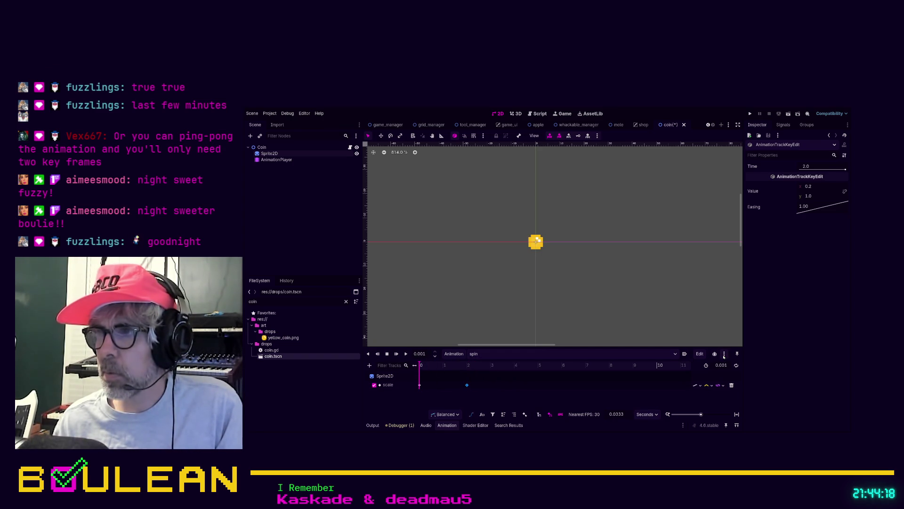
Stop playback at the start and check the scale key at 2 seconds
{"action": "left_click", "coordinate": [405, 353]}
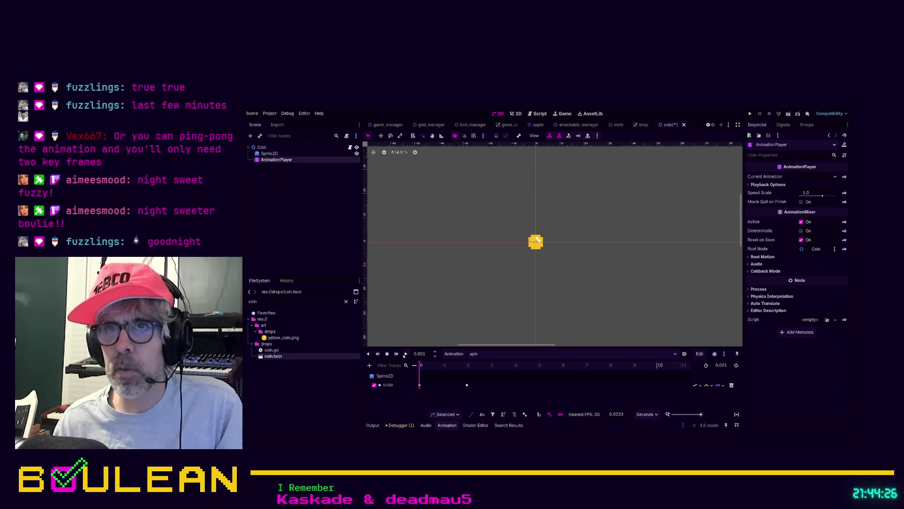
{"action": "left_click", "coordinate": [387, 353]}
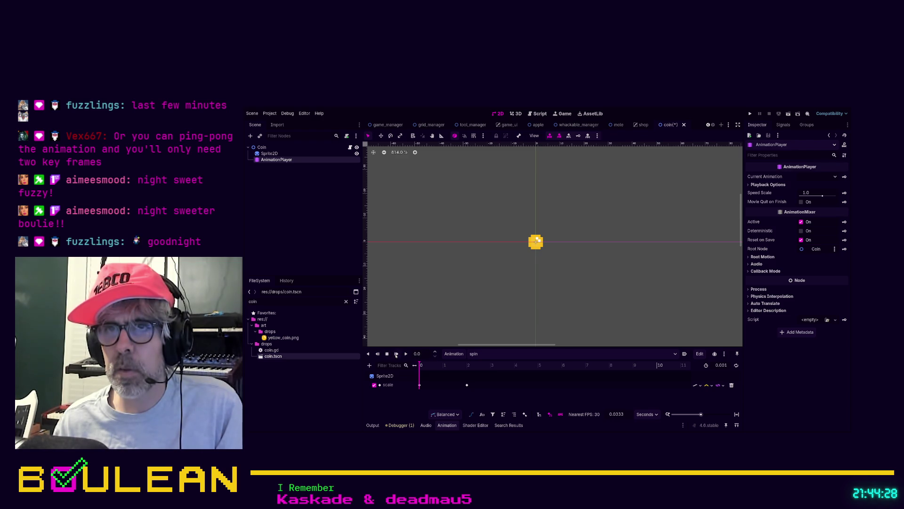
{"action": "left_click", "coordinate": [466, 384]}
{"action": "left_click", "coordinate": [429, 374]}
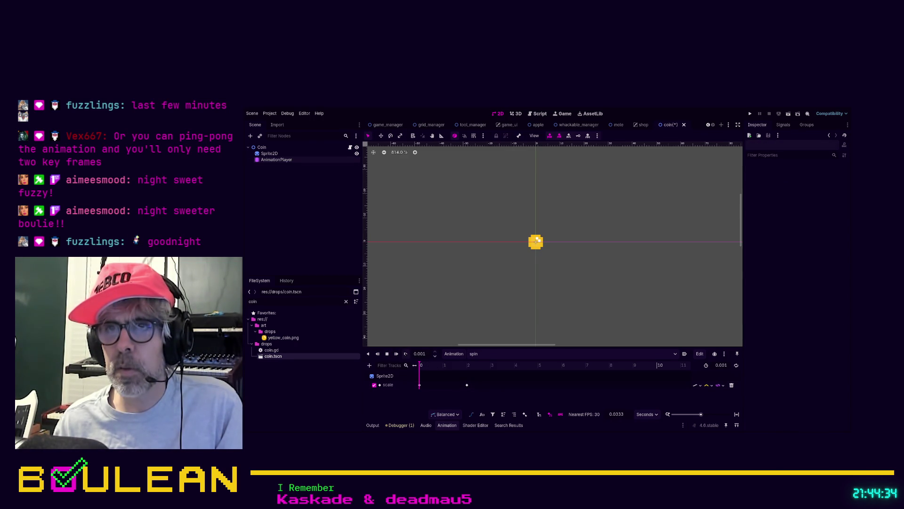
{"action": "left_click", "coordinate": [468, 386]}
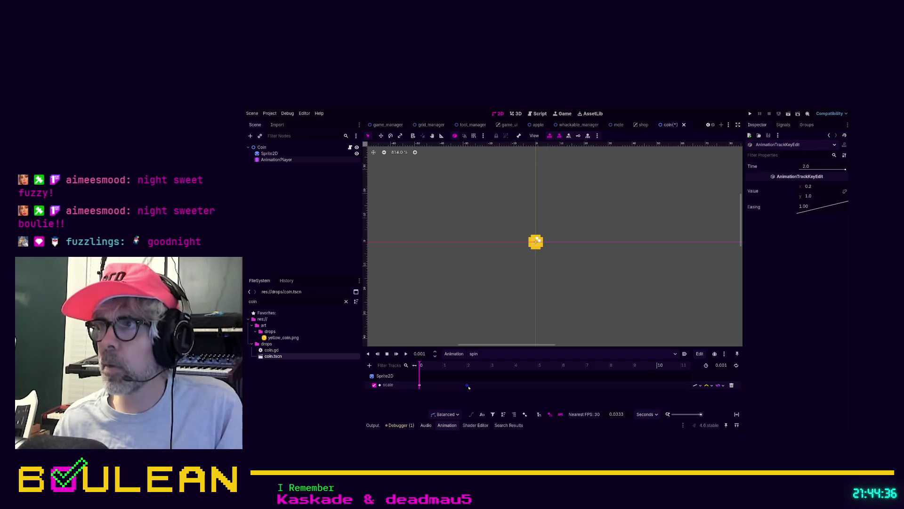
{"action": "left_click", "coordinate": [436, 385]}
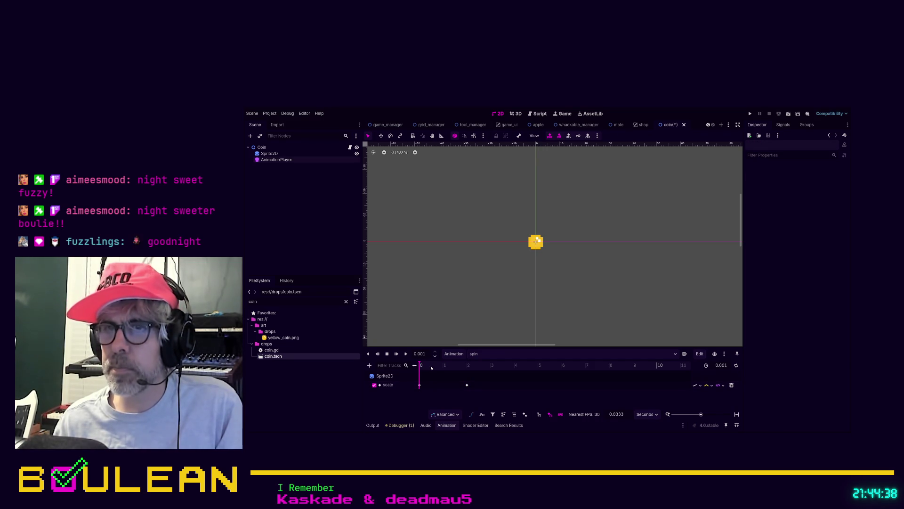
Set the animation length to about 2.13 seconds and play the shortened spin
{"action": "left_click_drag", "start_coordinate": [418, 365], "coordinate": [470, 365]}
{"action": "left_click", "coordinate": [388, 354]}
{"action": "left_click", "coordinate": [407, 354]}
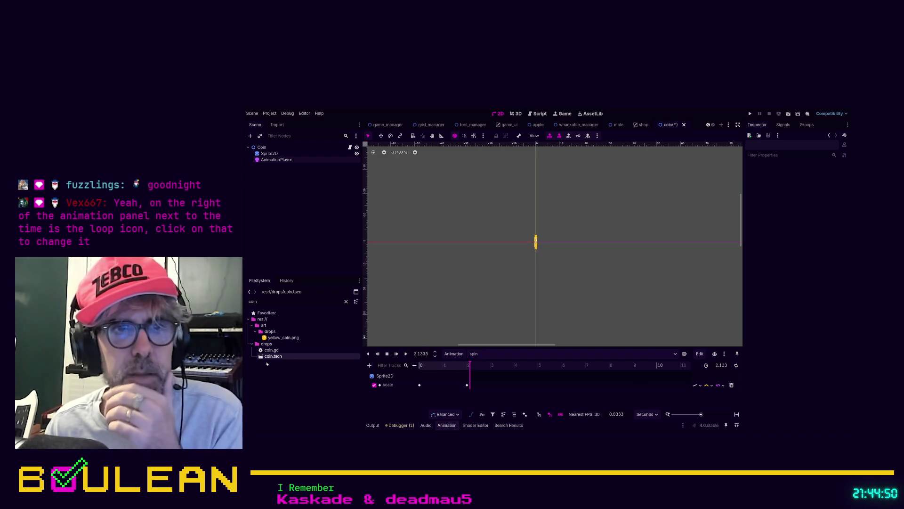
Turn on looping for the spin animation and switch it to ping-pong
{"action": "left_click", "coordinate": [737, 366]}
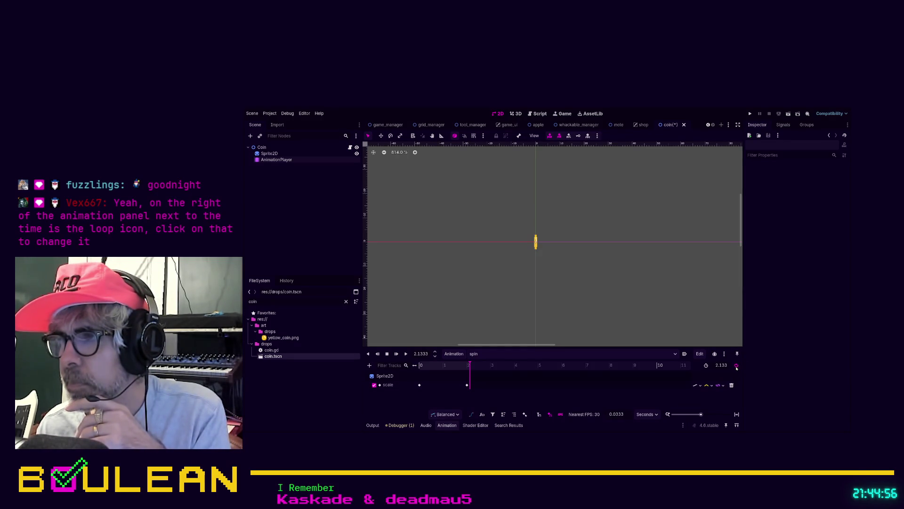
{"action": "left_click", "coordinate": [405, 355]}
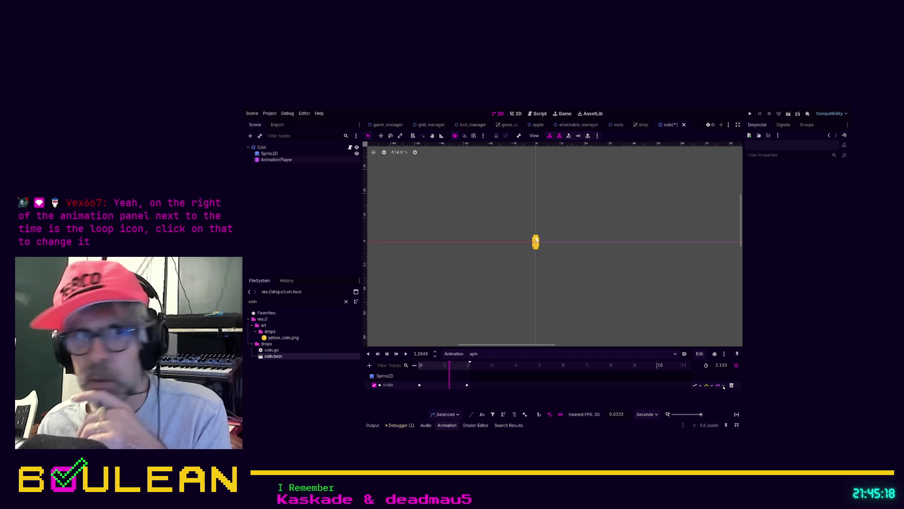
{"action": "left_click", "coordinate": [736, 366]}
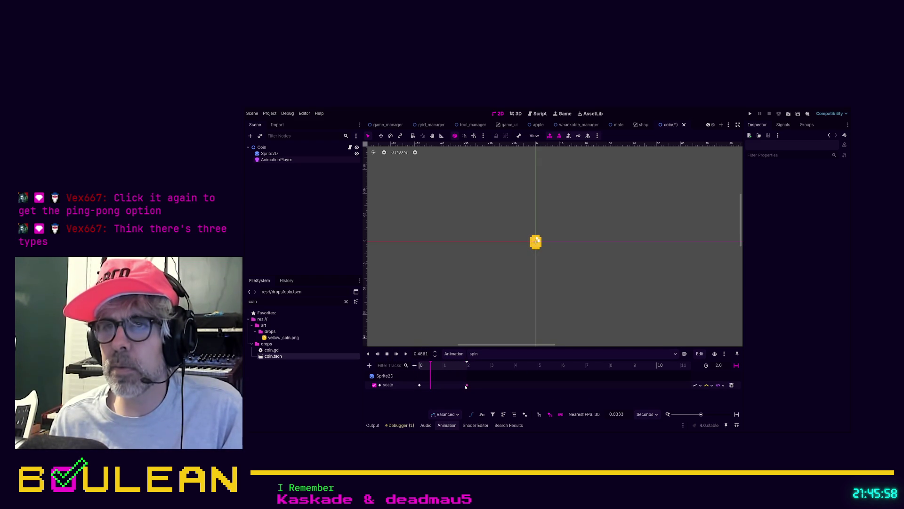
Set the 2.0-second key's x scale to 0 and play to check the flip
{"action": "left_click", "coordinate": [467, 385]}
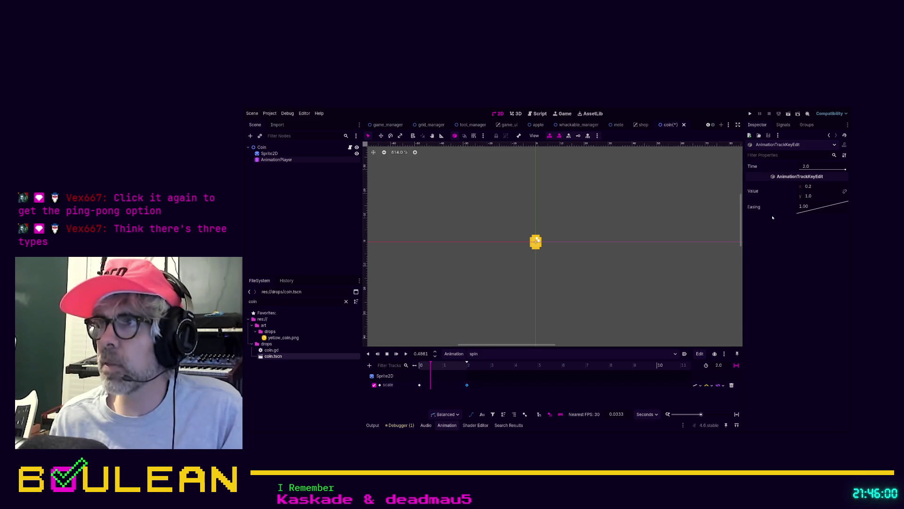
{"action": "left_click", "coordinate": [810, 187]}
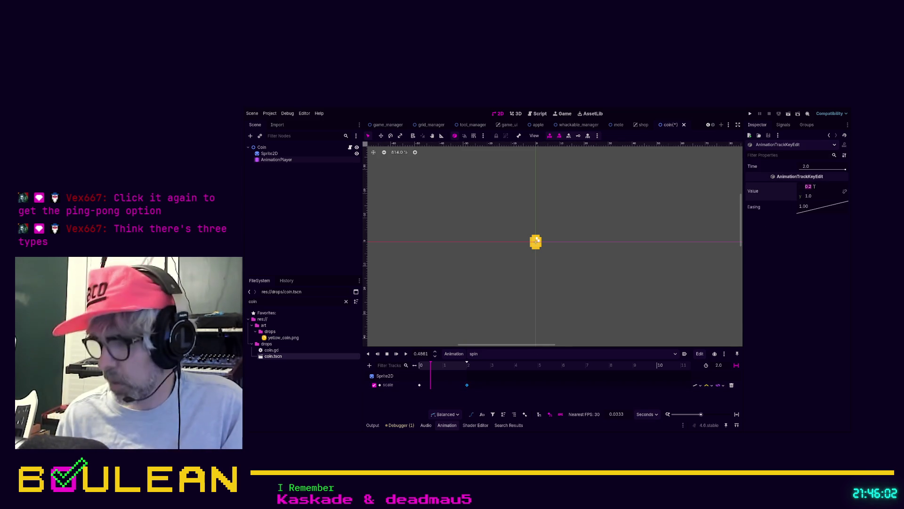
{"action": "type", "text": "0"}
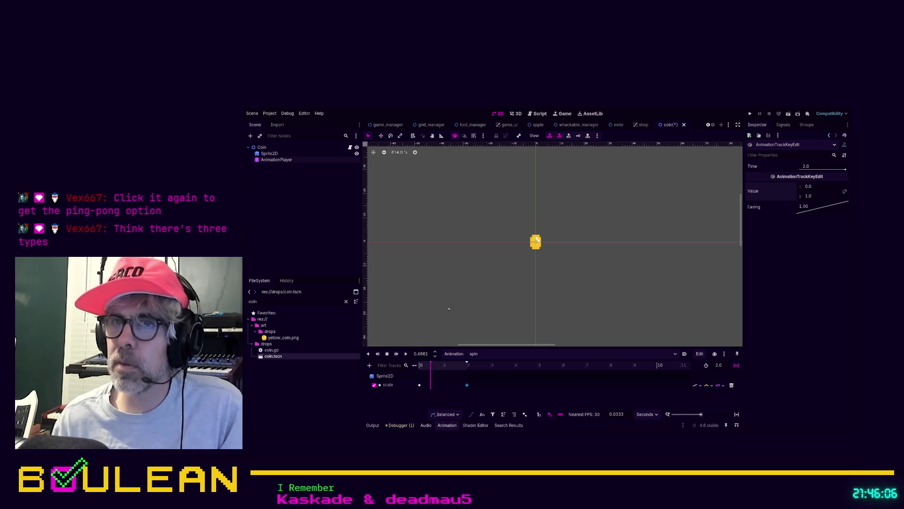
{"action": "left_click", "coordinate": [406, 354]}
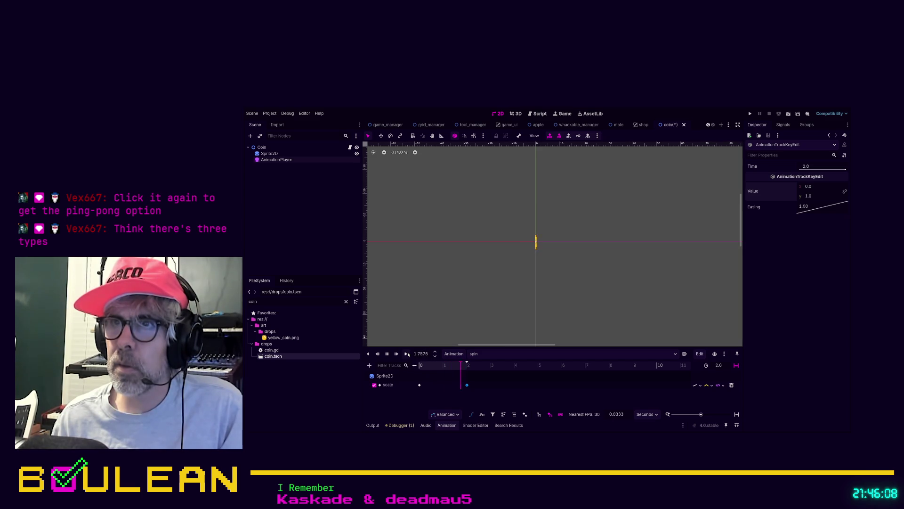
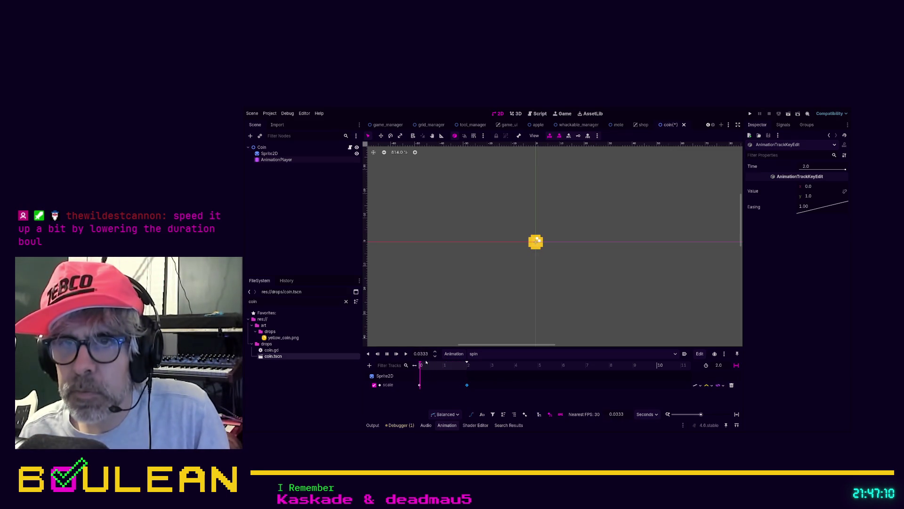
Stop the preview, shorten the spin animation to 1.466 seconds, and replay it from the start
{"action": "left_click", "coordinate": [387, 354]}
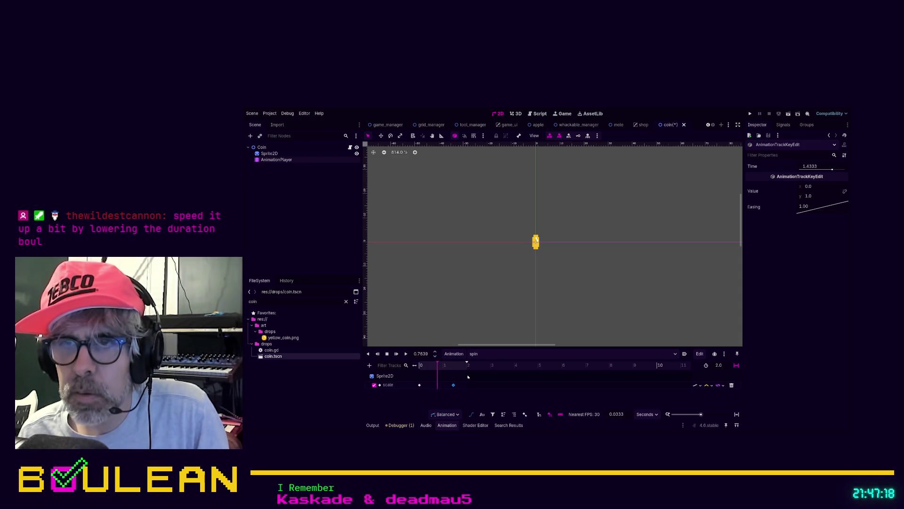
{"action": "left_click_drag", "start_coordinate": [466, 363], "coordinate": [453, 363]}
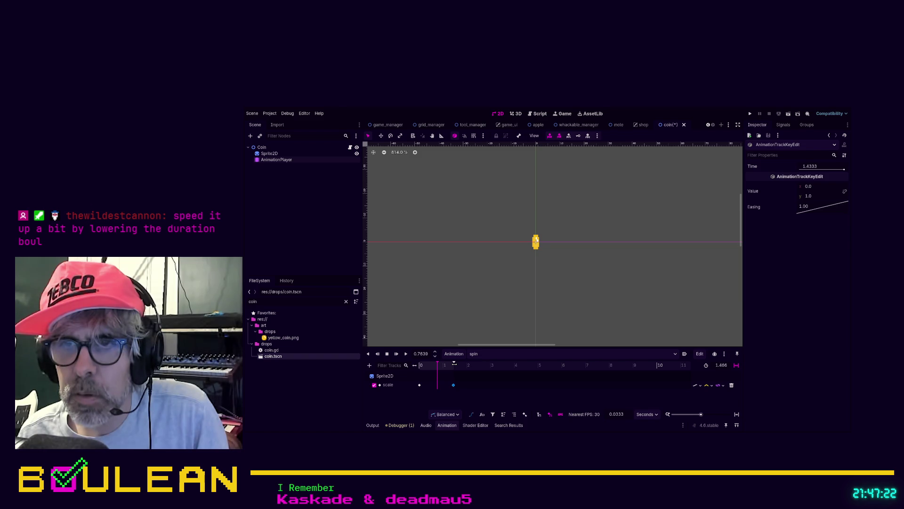
{"action": "left_click", "coordinate": [386, 353]}
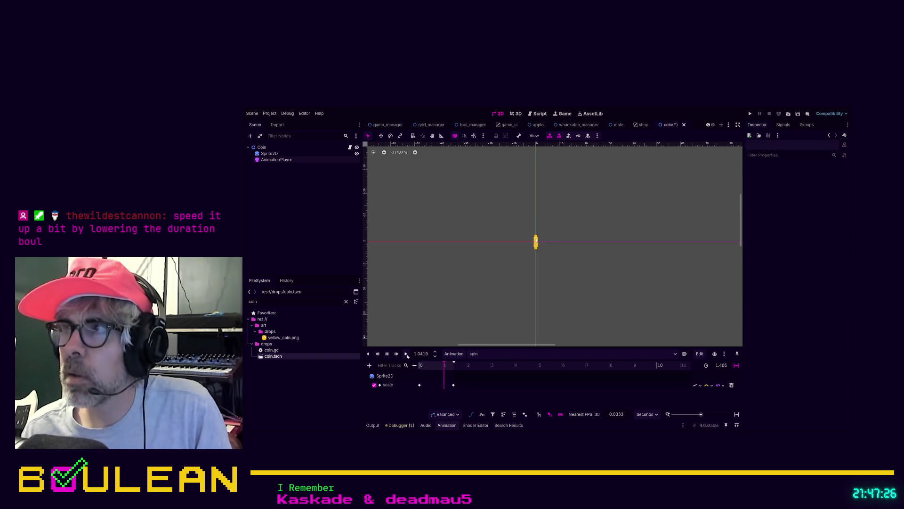
{"action": "left_click", "coordinate": [407, 356]}
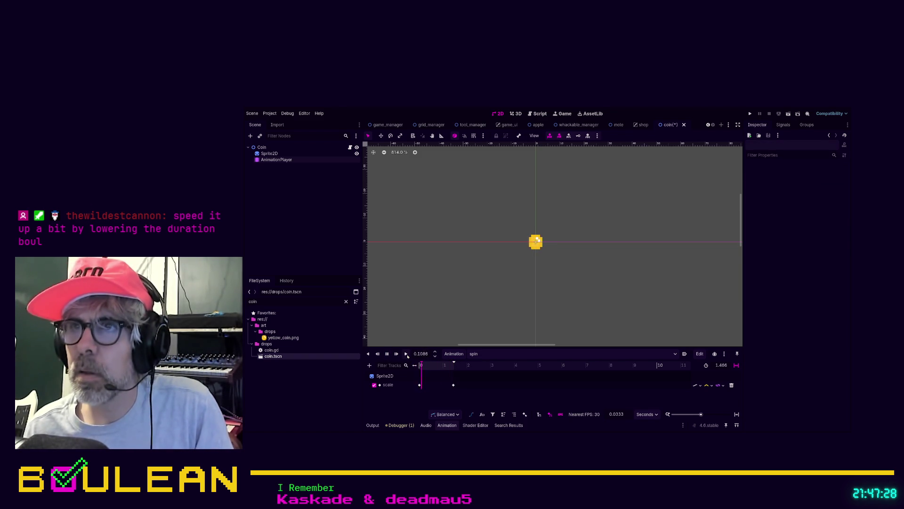
{"action": "left_click", "coordinate": [408, 356]}
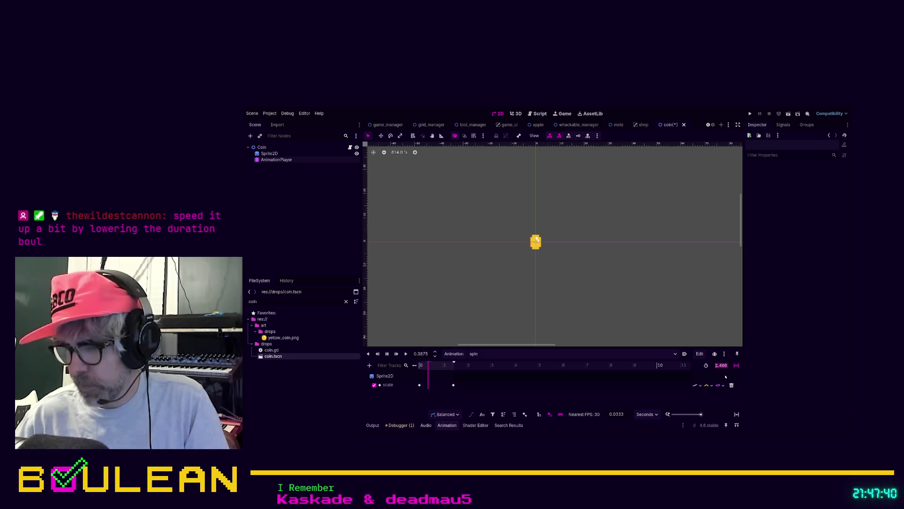
Set the spin length to 1.25, move the final scale keyframe to time 1.25, and save the scene
{"action": "type", "text": "1.25"}
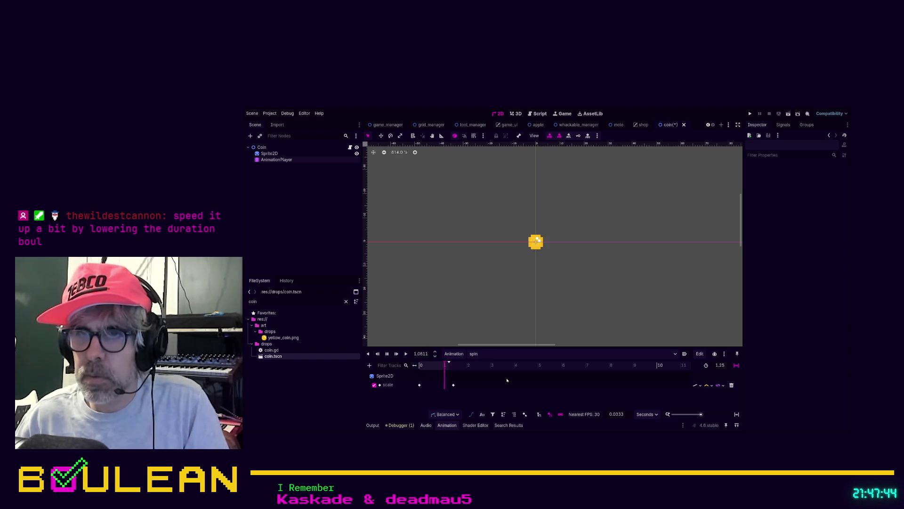
{"action": "left_click", "coordinate": [454, 385]}
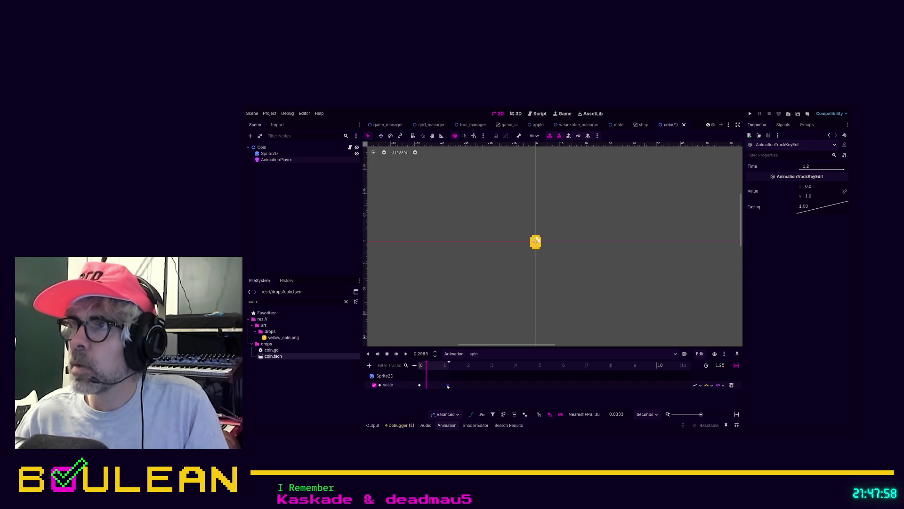
{"action": "left_click", "coordinate": [809, 166]}
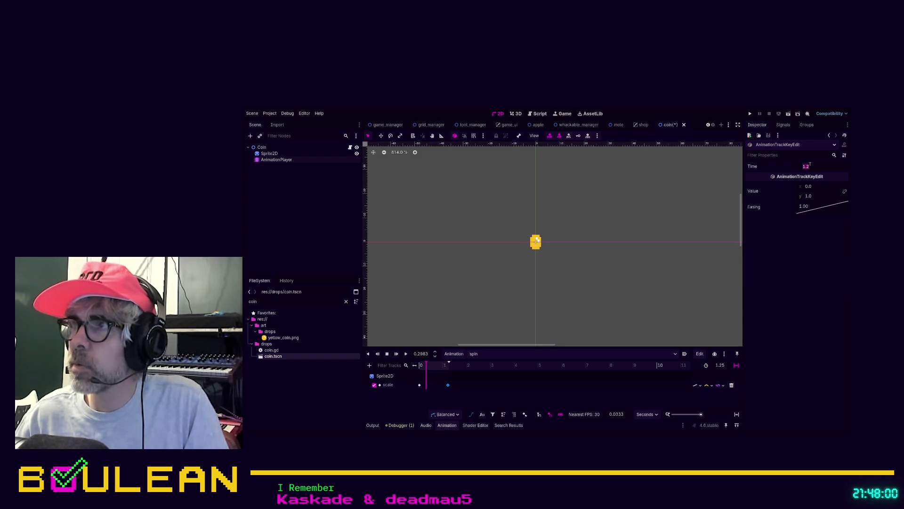
{"action": "type", "text": "1.25"}
{"action": "key", "text": "Return"}
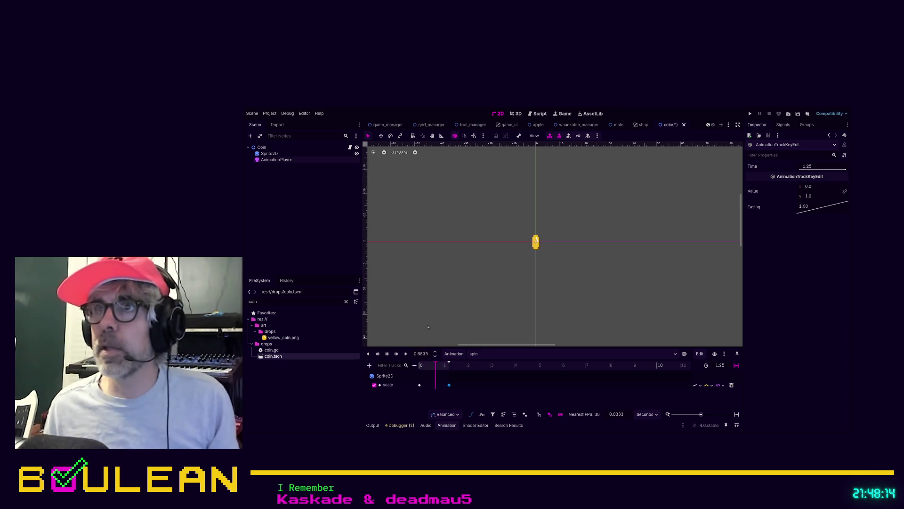
{"action": "key", "text": "ctrl+s"}
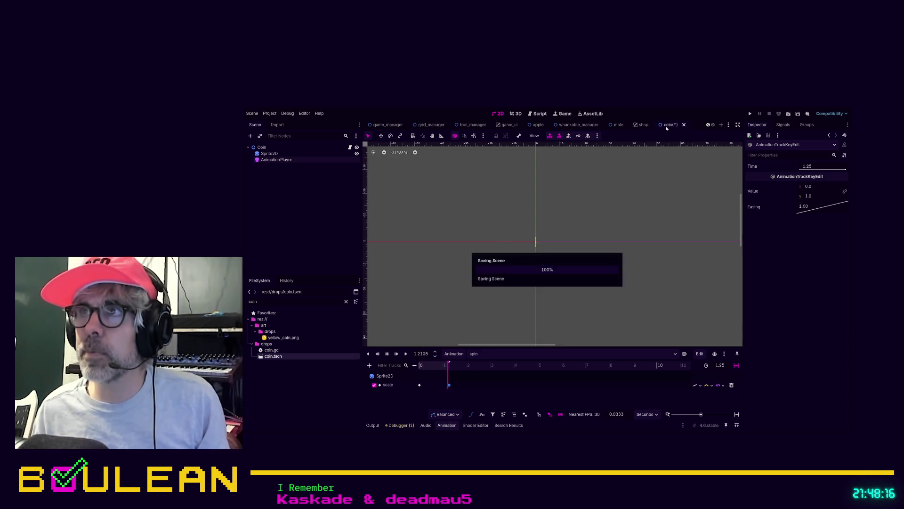
Run the game to check the faster-spinning coins, stop it, and reselect the AnimationPlayer node
{"action": "key", "text": "F5"}
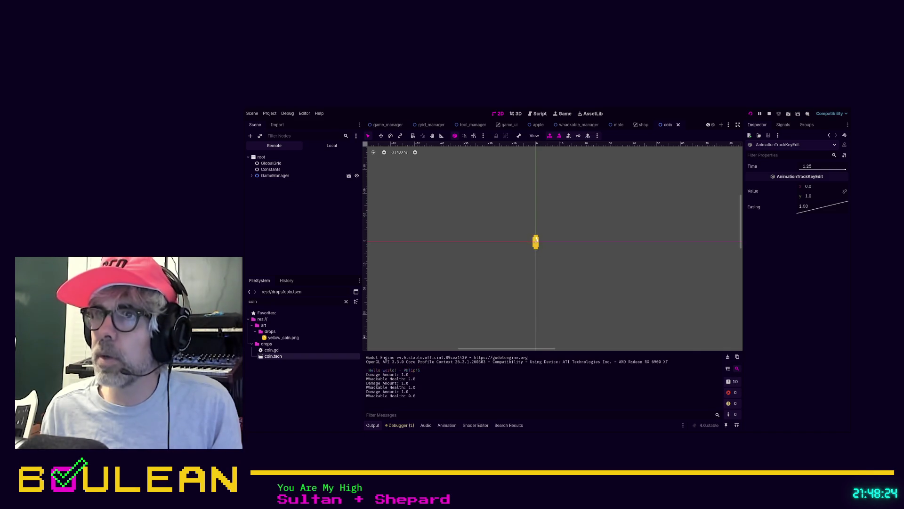
{"action": "key", "text": "alt+Tab"}
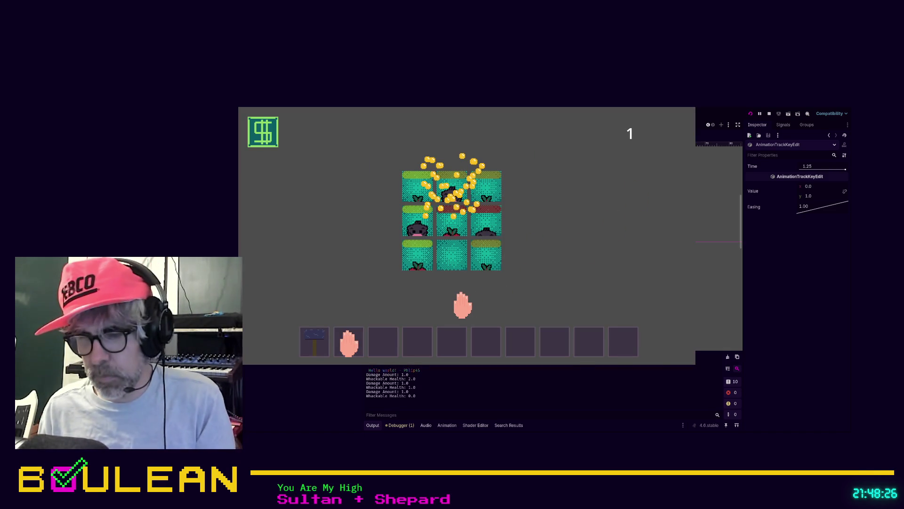
{"action": "key", "text": "F8"}
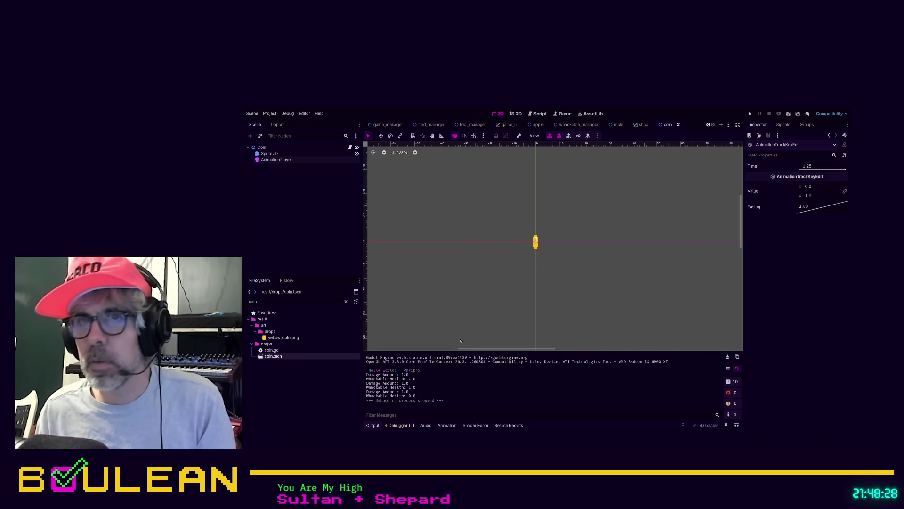
{"action": "left_click", "coordinate": [283, 160]}
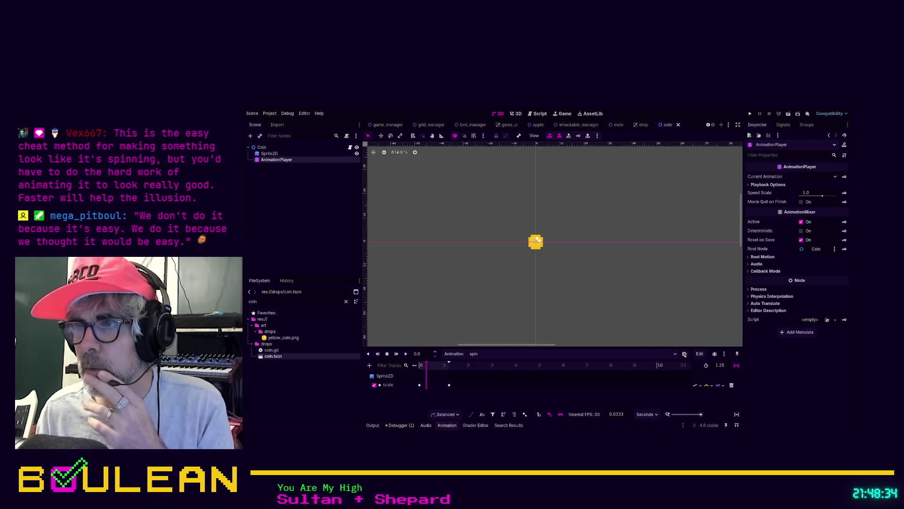
Run the game, whack the bottom, centre and top-right moles to score 5, then stop it
{"action": "key", "text": "F5"}
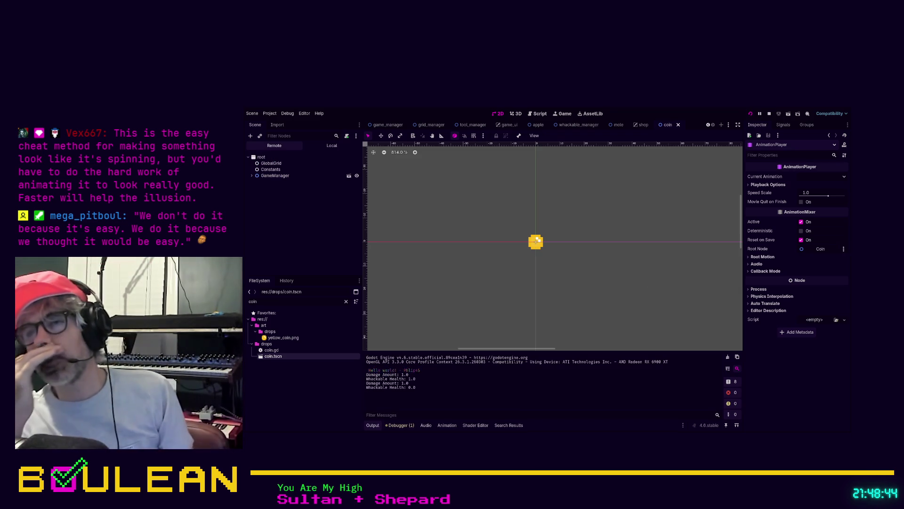
{"action": "key", "text": "alt+Tab"}
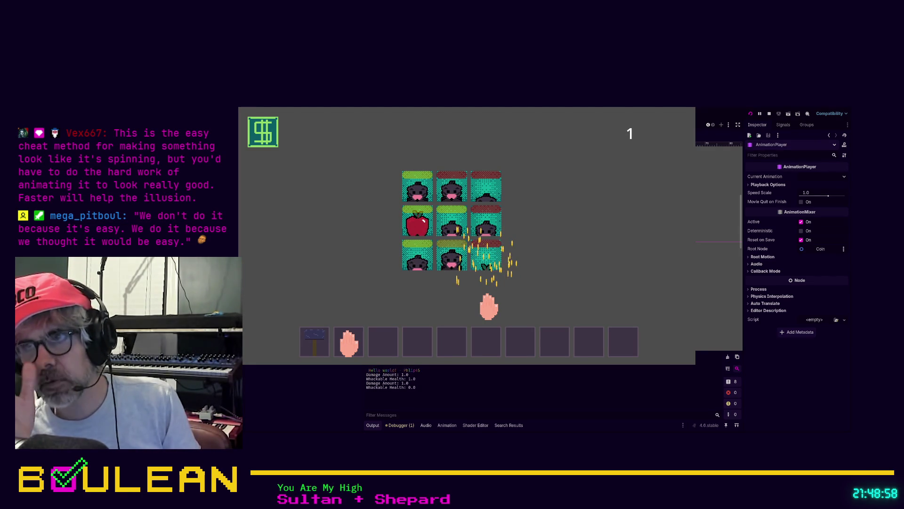
{"action": "left_click", "coordinate": [454, 261]}
{"action": "left_click", "coordinate": [455, 260]}
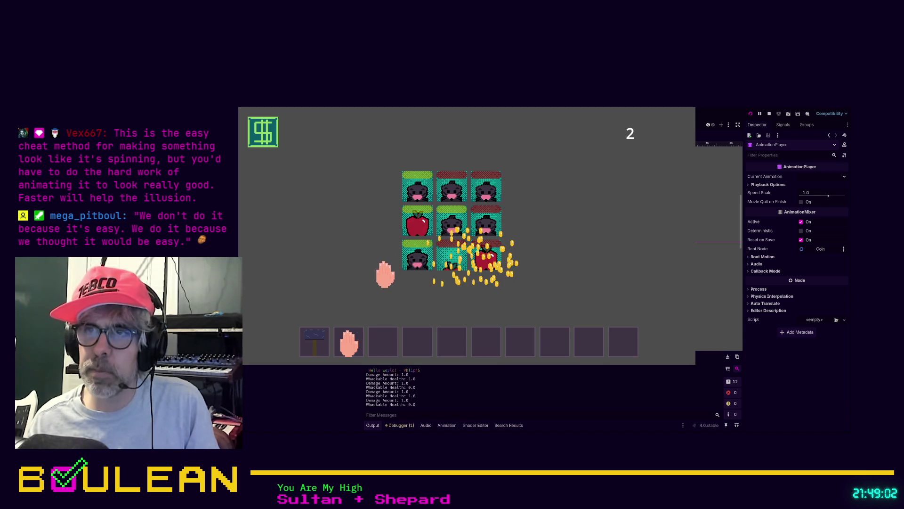
{"action": "left_click", "coordinate": [416, 255]}
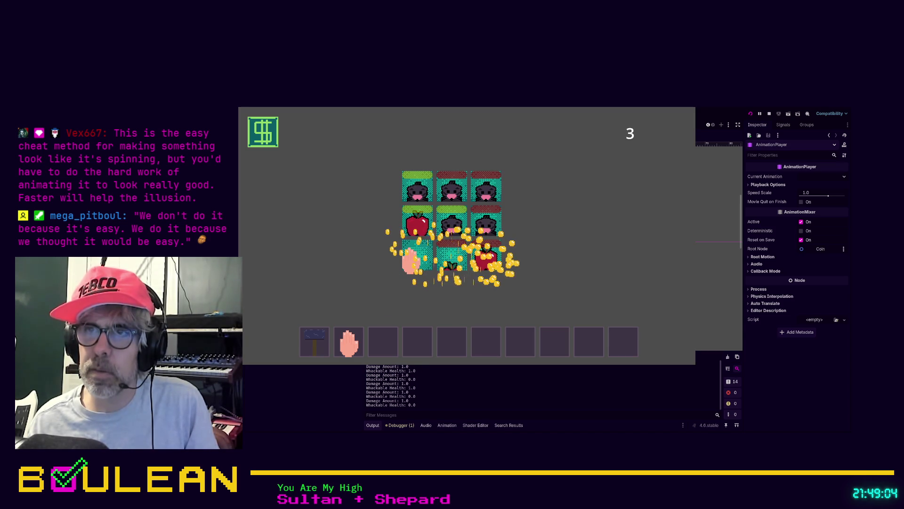
{"action": "left_click", "coordinate": [452, 225]}
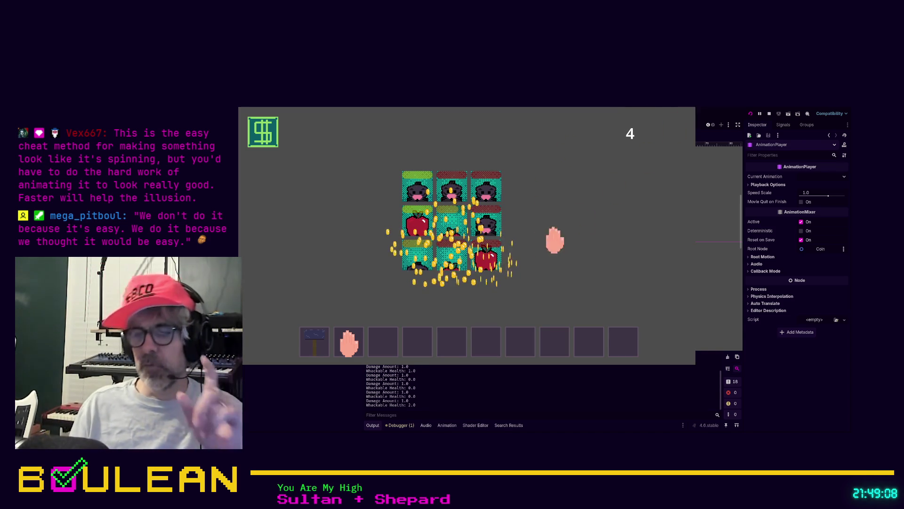
{"action": "left_click", "coordinate": [484, 189]}
{"action": "left_click", "coordinate": [481, 191]}
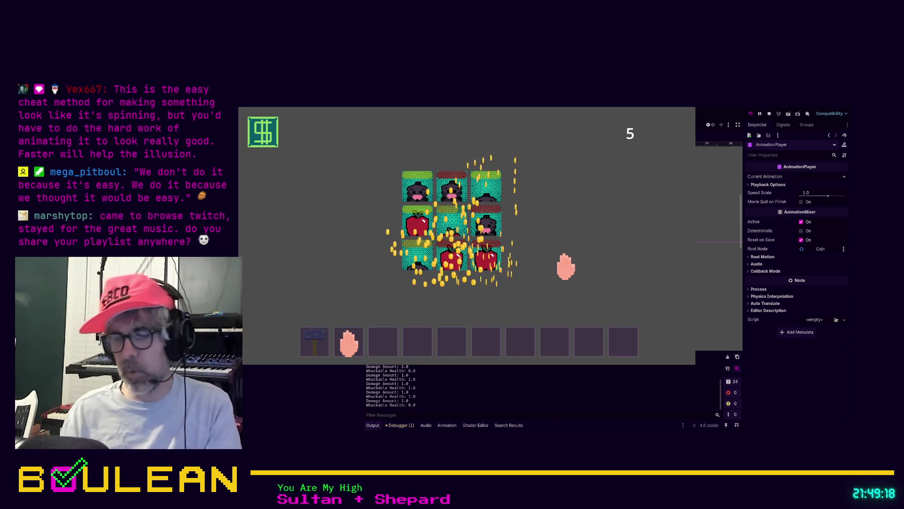
{"action": "key", "text": "F8"}
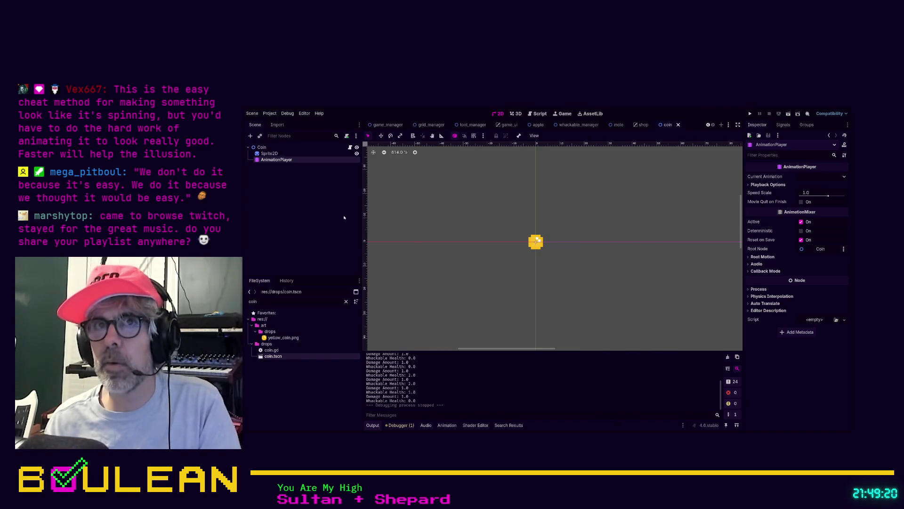
Turn off Autoplay on Load for the spin animation and open the Coin node's coin.gd script
{"action": "left_click", "coordinate": [274, 160]}
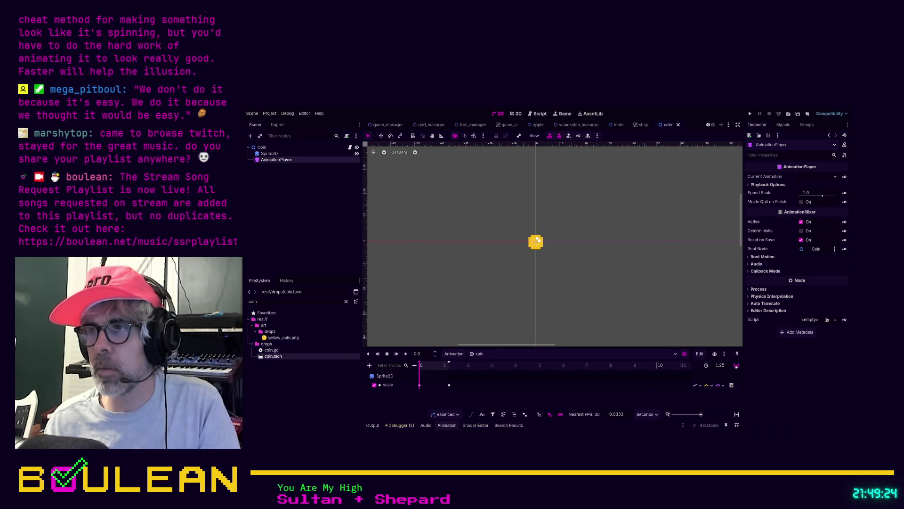
{"action": "left_click", "coordinate": [684, 354]}
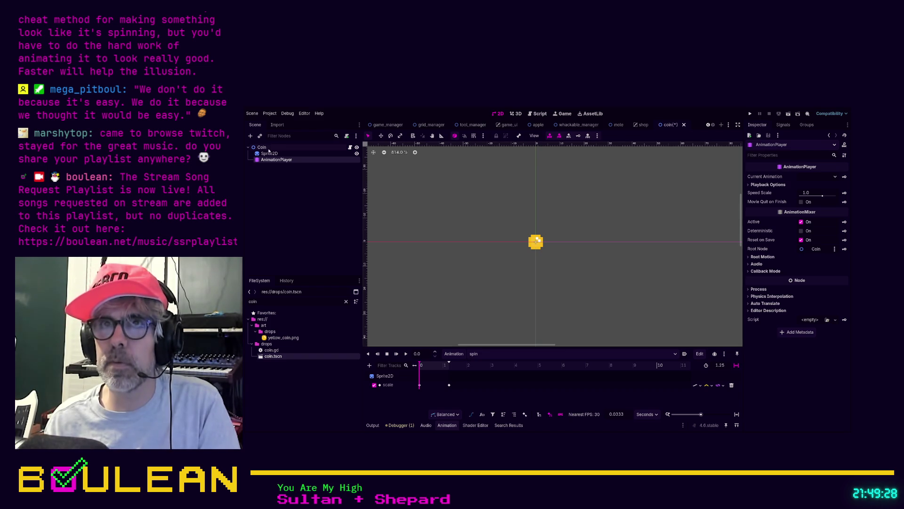
{"action": "left_click", "coordinate": [350, 147]}
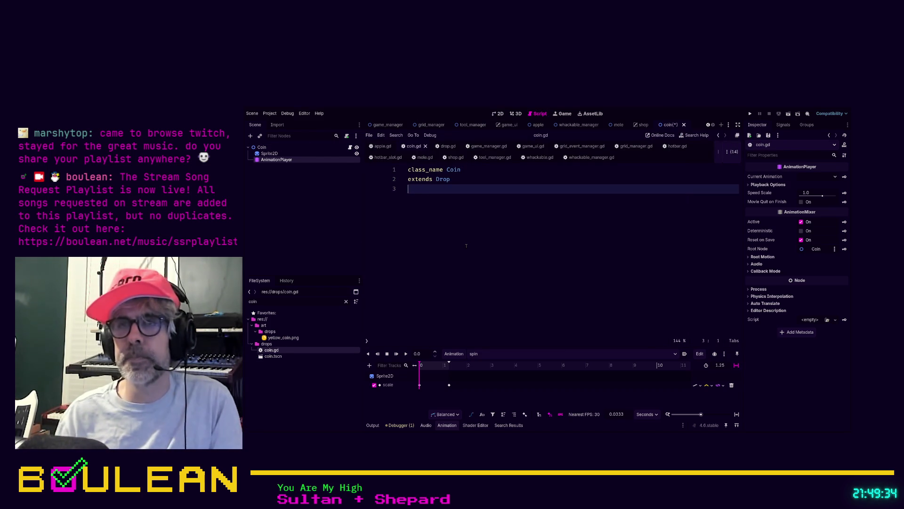
Add a _ready function that awaits get_tree().create_timer(randf_range(0, 1.5)).timeout
{"action": "key", "text": "Return"}
{"action": "key", "text": "Return"}
{"action": "key", "text": "Return"}
{"action": "type", "text": "func _read"}
{"action": "key", "text": "Return"}
{"action": "key", "text": "Return"}
{"action": "type", "text": "await"}
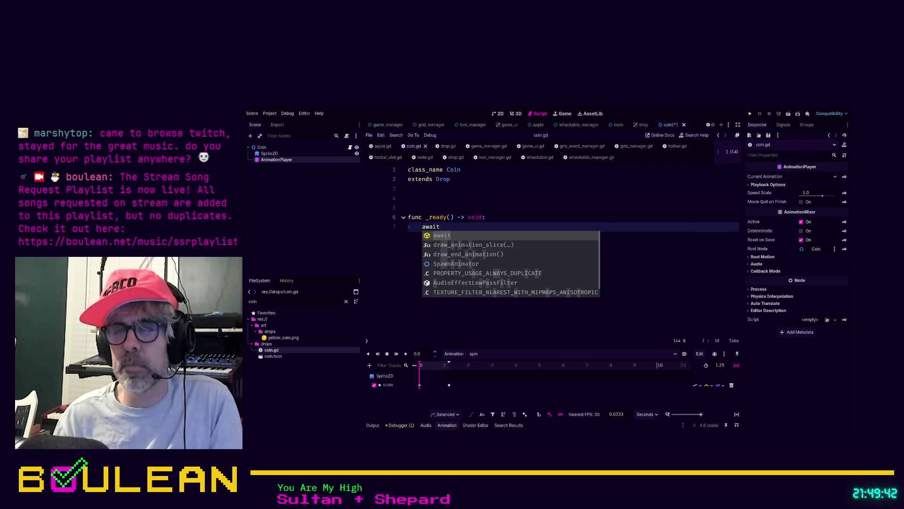
{"action": "type", "text": " ge"}
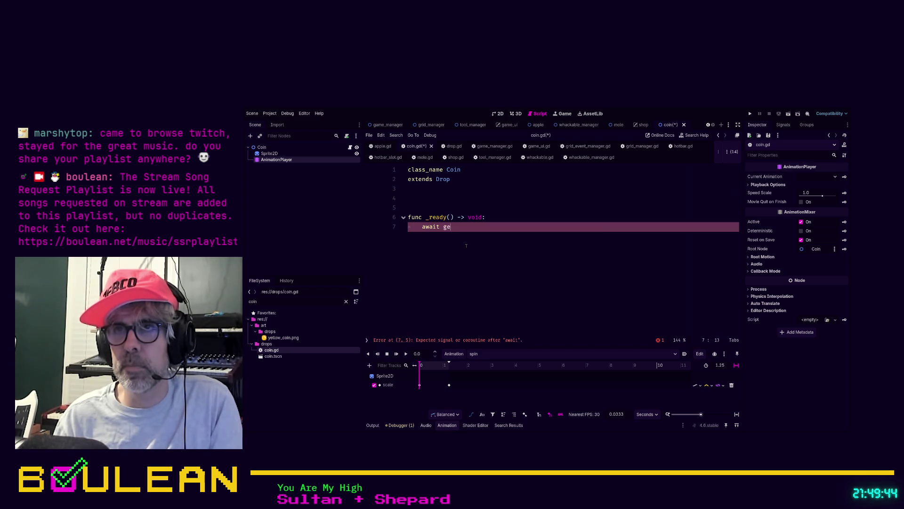
{"action": "type", "text": "t_tre"}
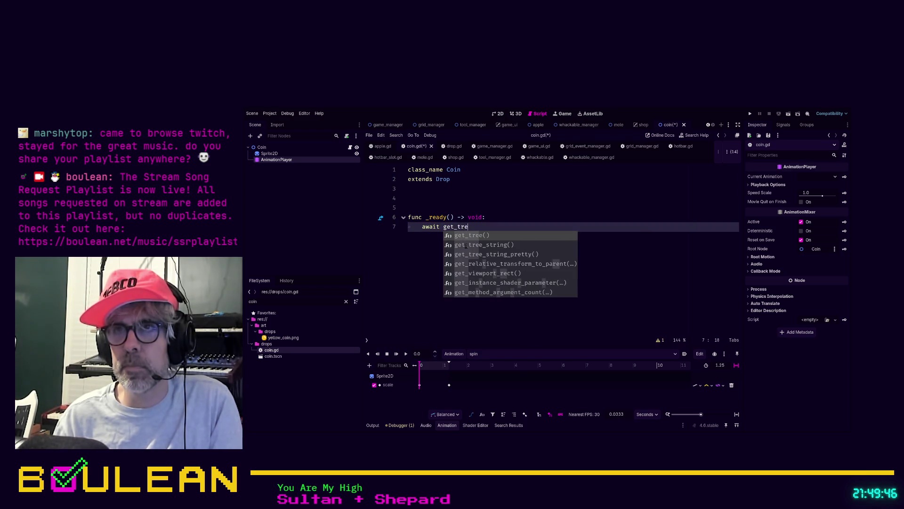
{"action": "key", "text": "Return"}
{"action": "type", "text": ".crea"}
{"action": "key", "text": "Return"}
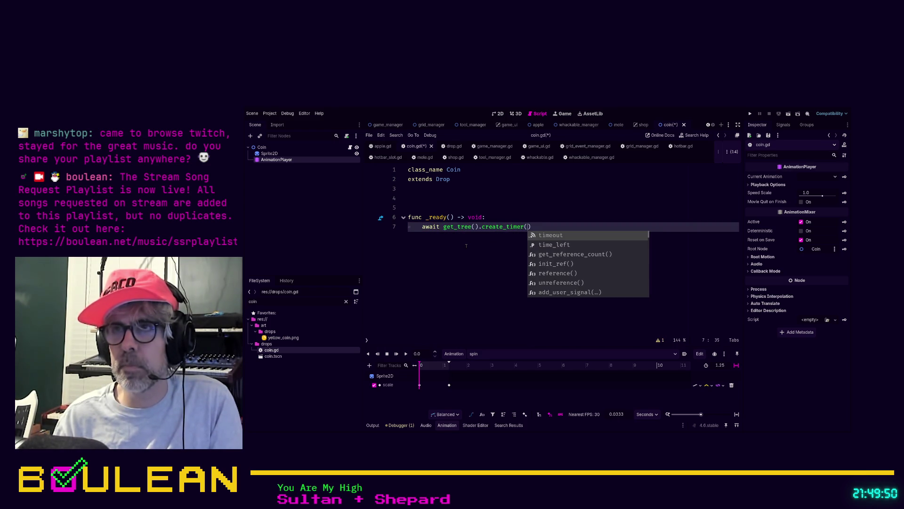
{"action": "type", "text": "rand"}
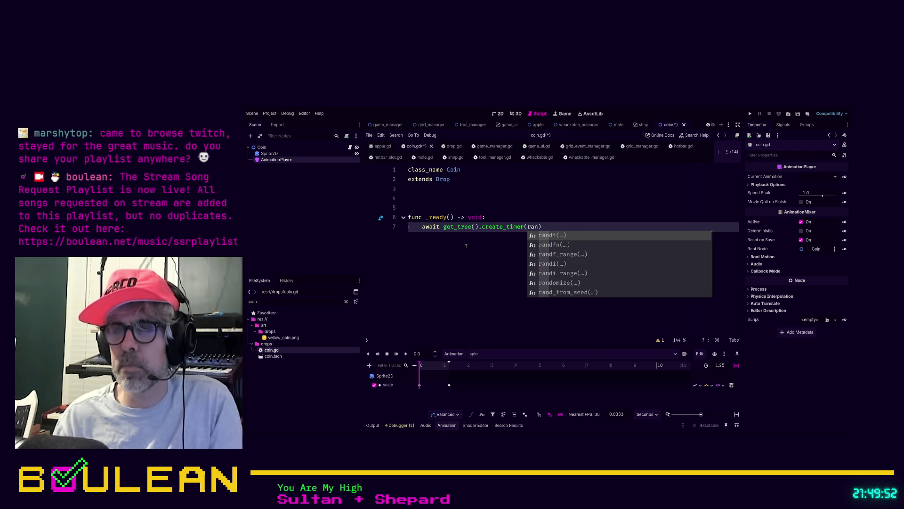
{"action": "type", "text": "f_range"}
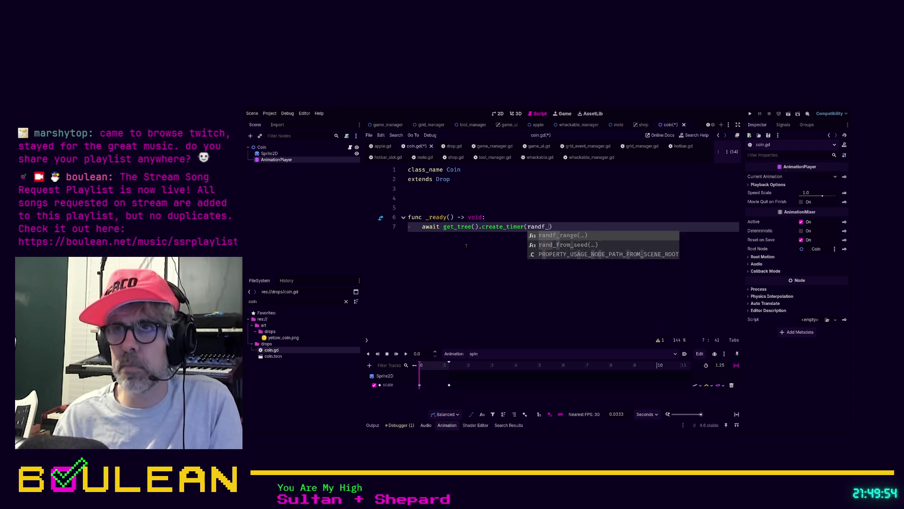
{"action": "type", "text": "(0"}
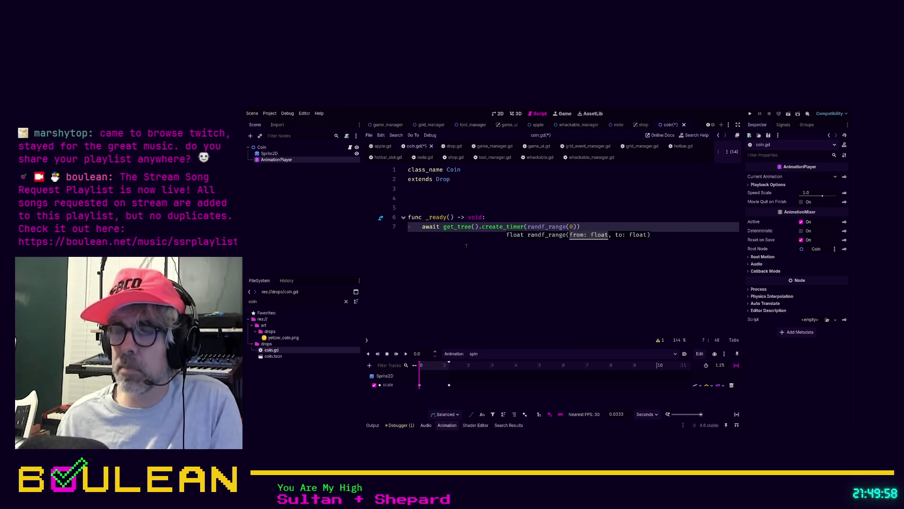
{"action": "type", "text": ", 1.5))"}
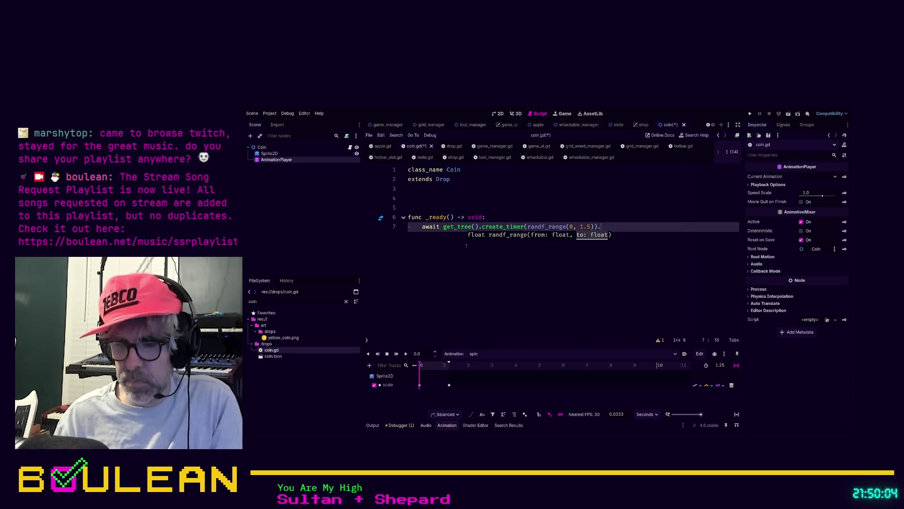
{"action": "type", "text": ".timeout"}
{"action": "key", "text": "Return"}
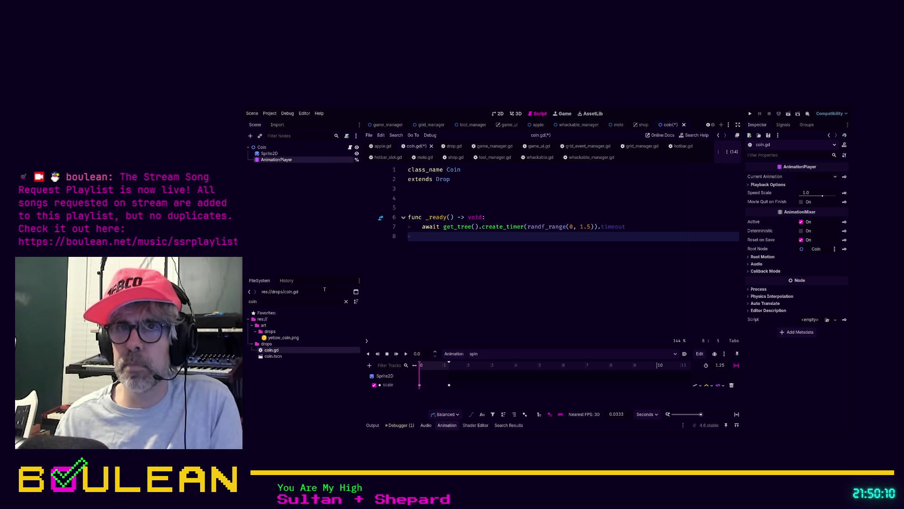
{"action": "left_click_drag", "start_coordinate": [272, 161], "coordinate": [414, 189]}
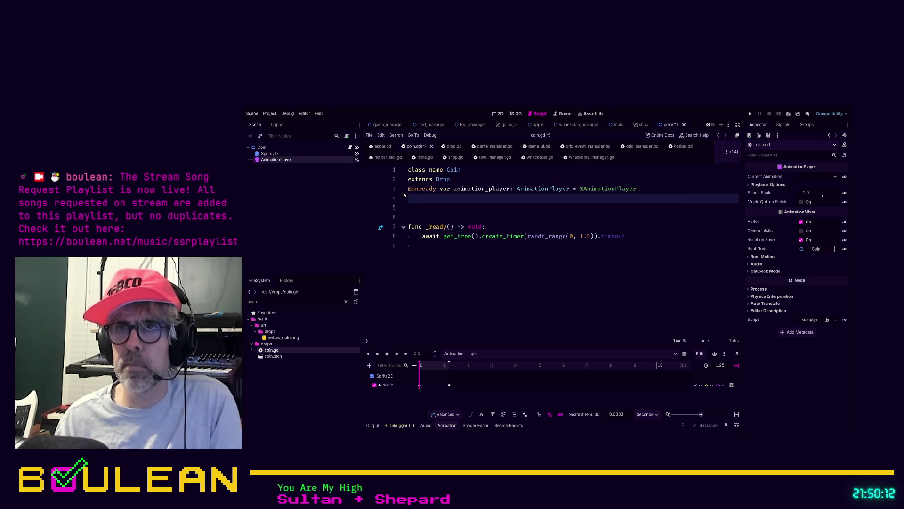
{"action": "type", "text": "animation"}
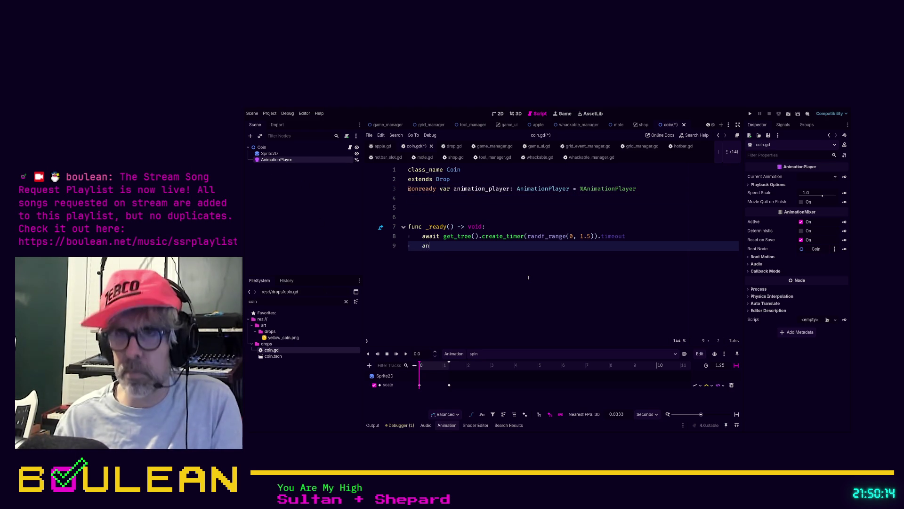
{"action": "key", "text": "Return"}
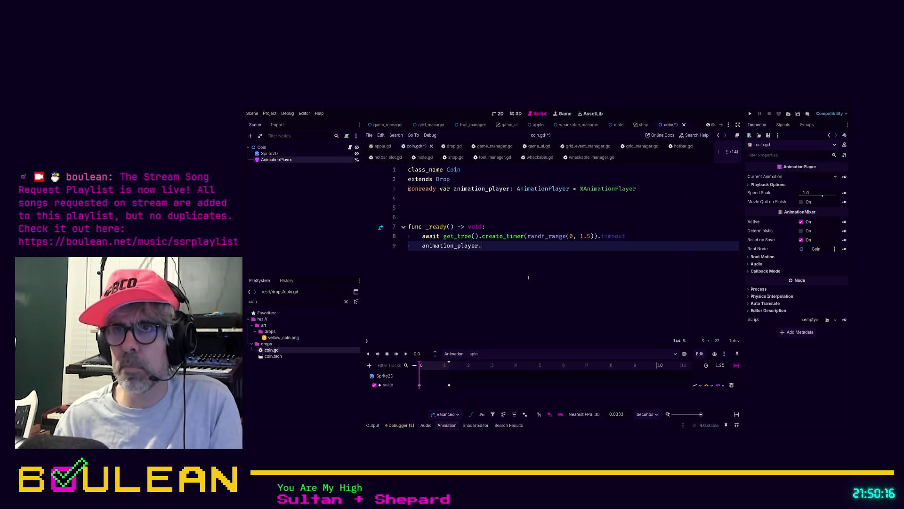
{"action": "type", "text": ".pl"}
{"action": "key", "text": "Return"}
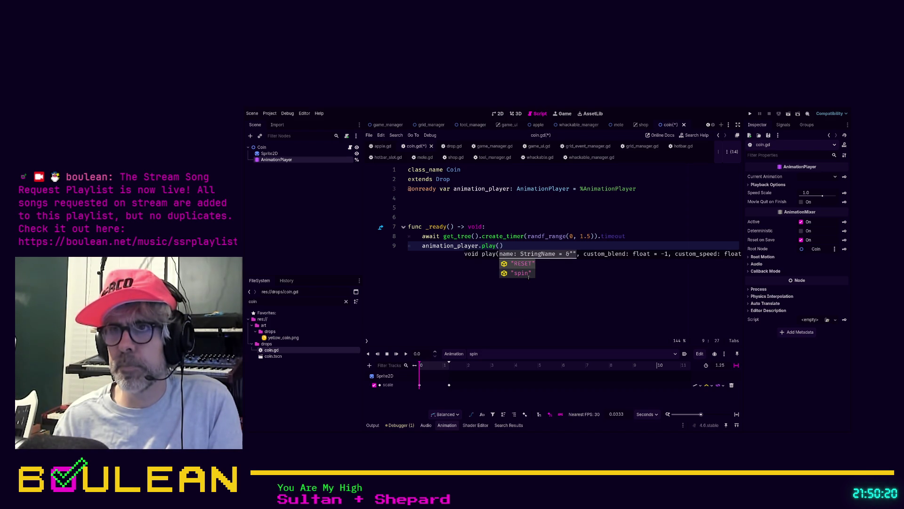
{"action": "double_click", "coordinate": [528, 275]}
{"action": "key", "text": "End"}
{"action": "key", "text": "F5"}
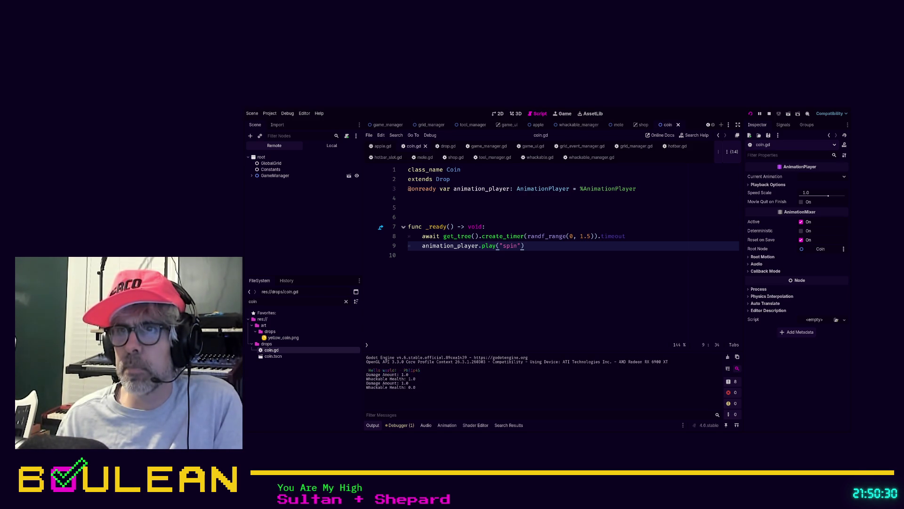
Whack the middle-left mole, stop the game, and place the cursor at the delay's lower bound
{"action": "key", "text": "alt+Tab"}
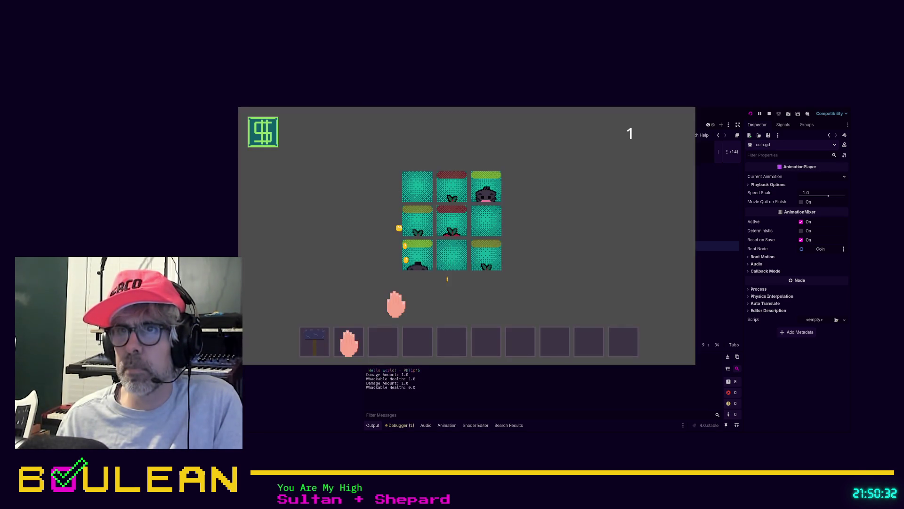
{"action": "left_click", "coordinate": [422, 234]}
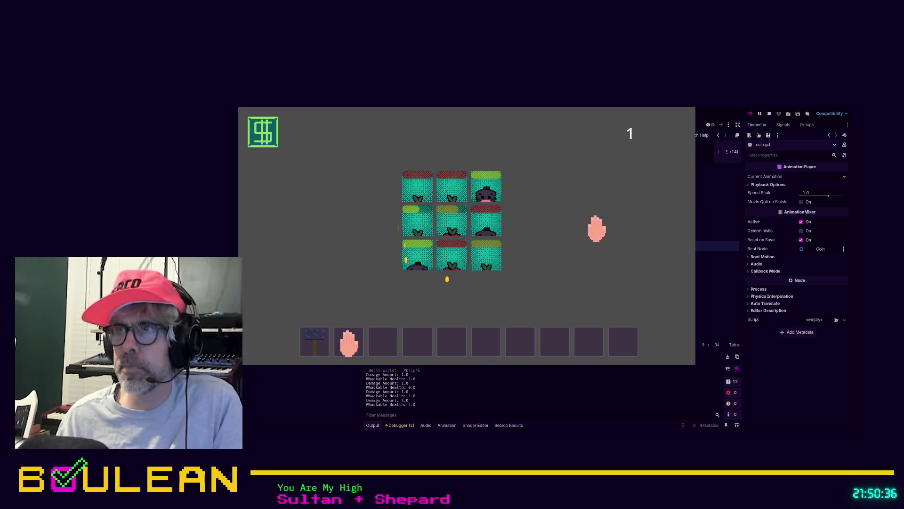
{"action": "key", "text": "F8"}
{"action": "key", "text": "Up"}
{"action": "key", "text": "Left"}
{"action": "key", "text": "Left"}
{"action": "key", "text": "Left"}
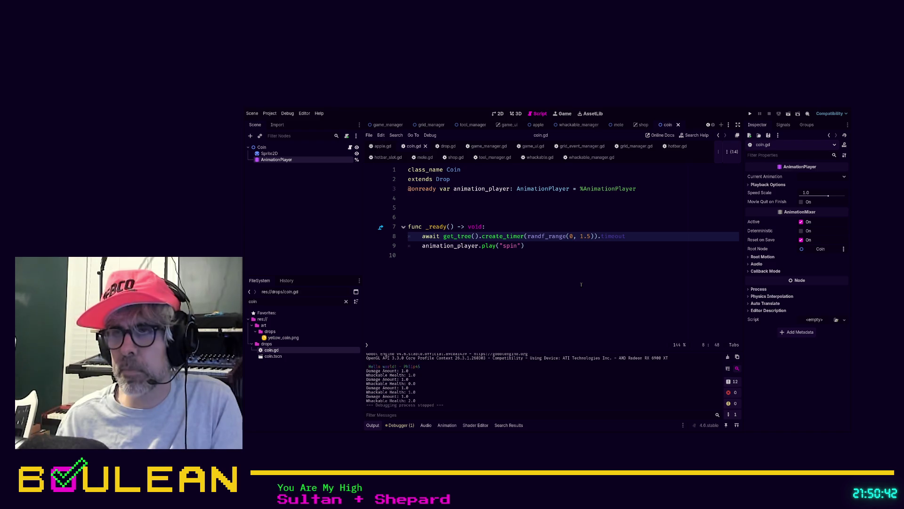
Change the coin delay to randf_range(0.1, 2.5), save, and relaunch the game
{"action": "key", "text": "BackSpace"}
{"action": "type", "text": "0.1"}
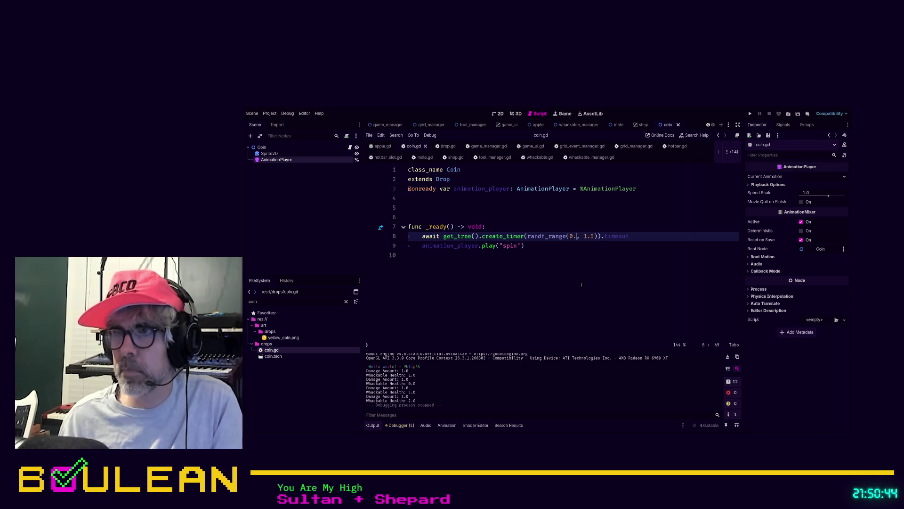
{"action": "key", "text": "Left"}
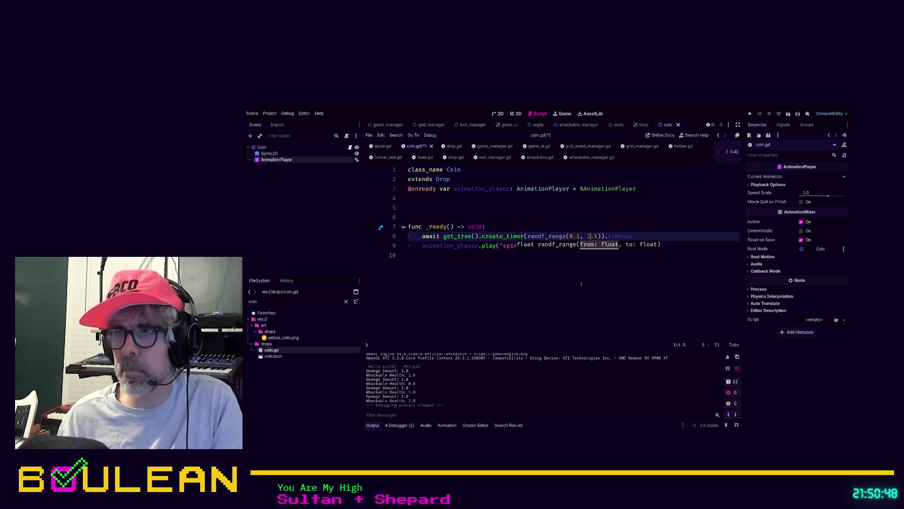
{"action": "left_click", "coordinate": [582, 285]}
{"action": "key", "text": "F5"}
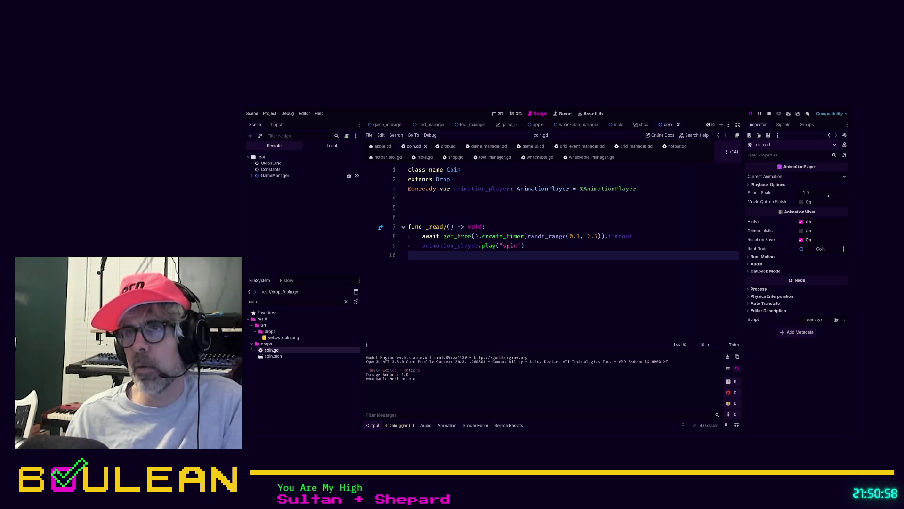
Whack the middle-right, top-right and top-middle moles to watch the coins spin with staggered delays
{"action": "key", "text": "alt+Tab"}
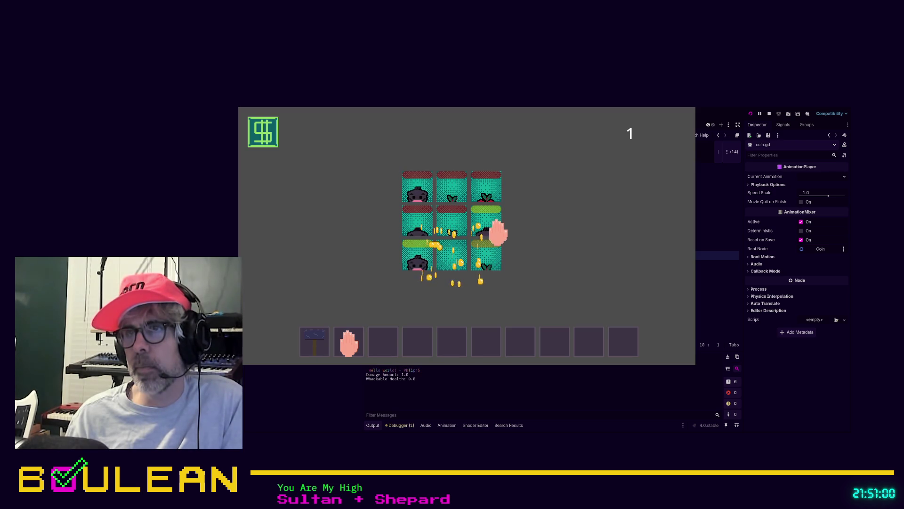
{"action": "left_click", "coordinate": [487, 231]}
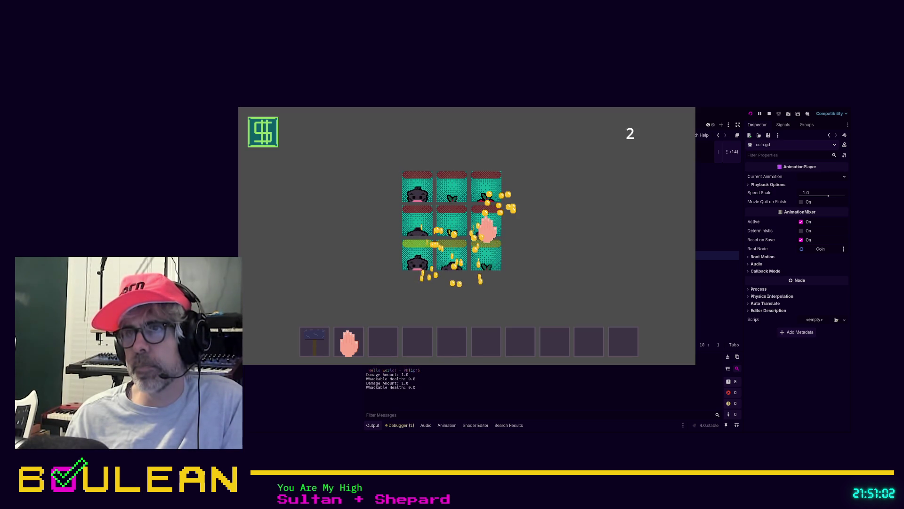
{"action": "left_click", "coordinate": [485, 238]}
{"action": "left_click", "coordinate": [481, 236]}
{"action": "left_click", "coordinate": [478, 233]}
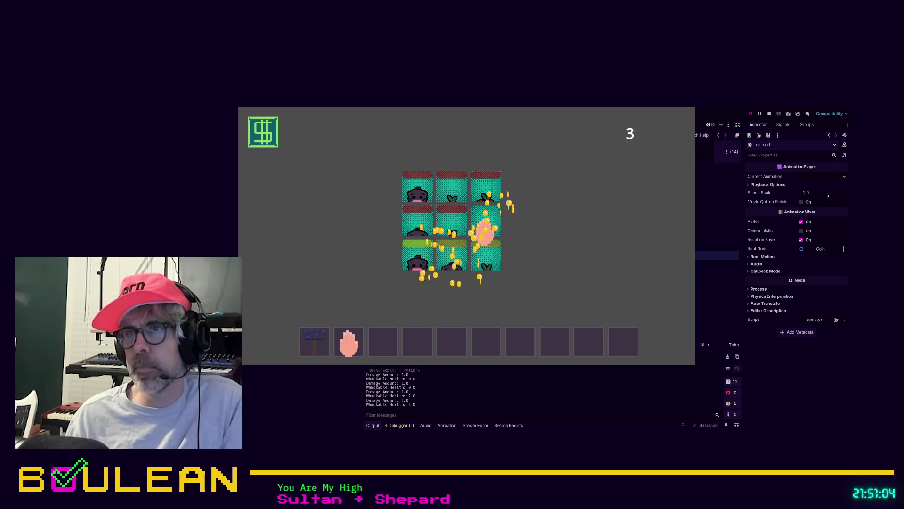
{"action": "left_click", "coordinate": [482, 187]}
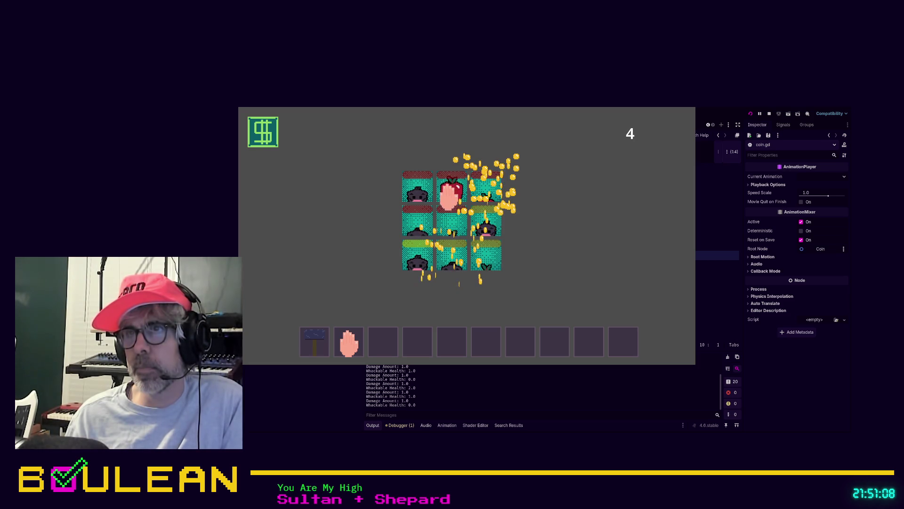
{"action": "left_click", "coordinate": [450, 188]}
{"action": "left_click", "coordinate": [449, 188]}
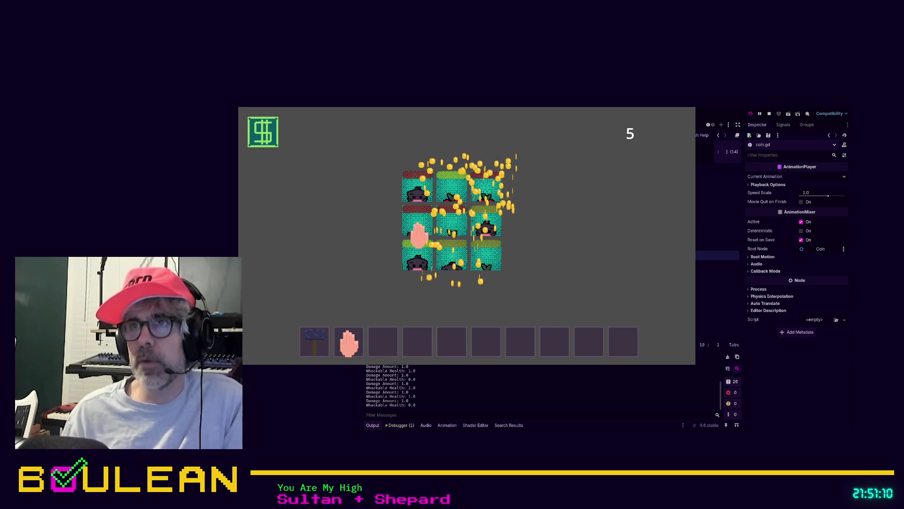